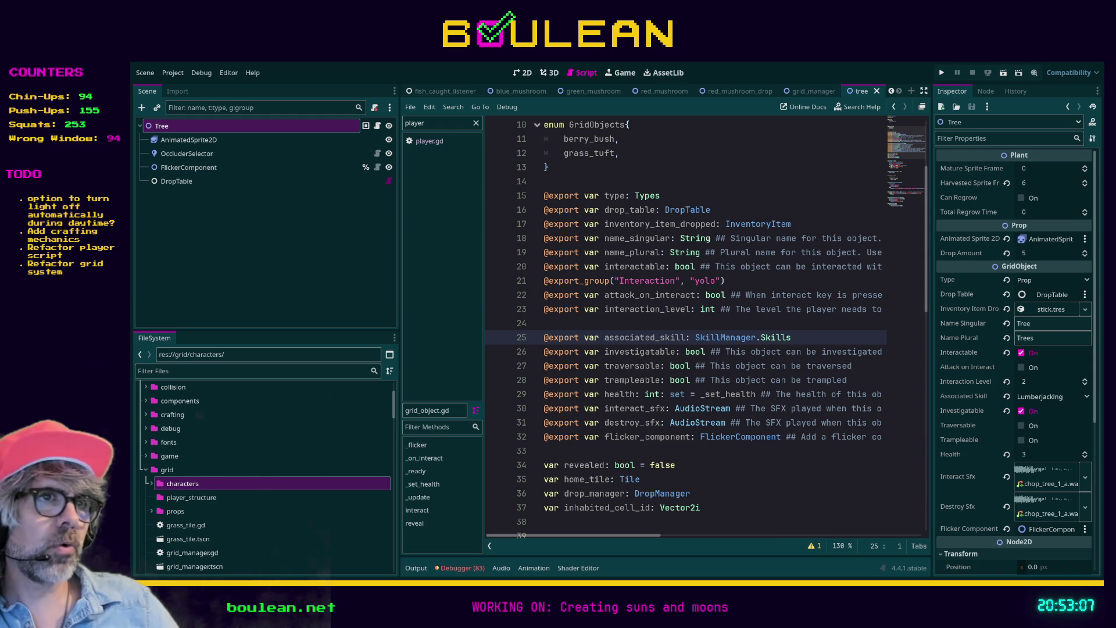
- Replace the "yolo" prefix of the Interaction export group with "interact"
left_click(720, 281)
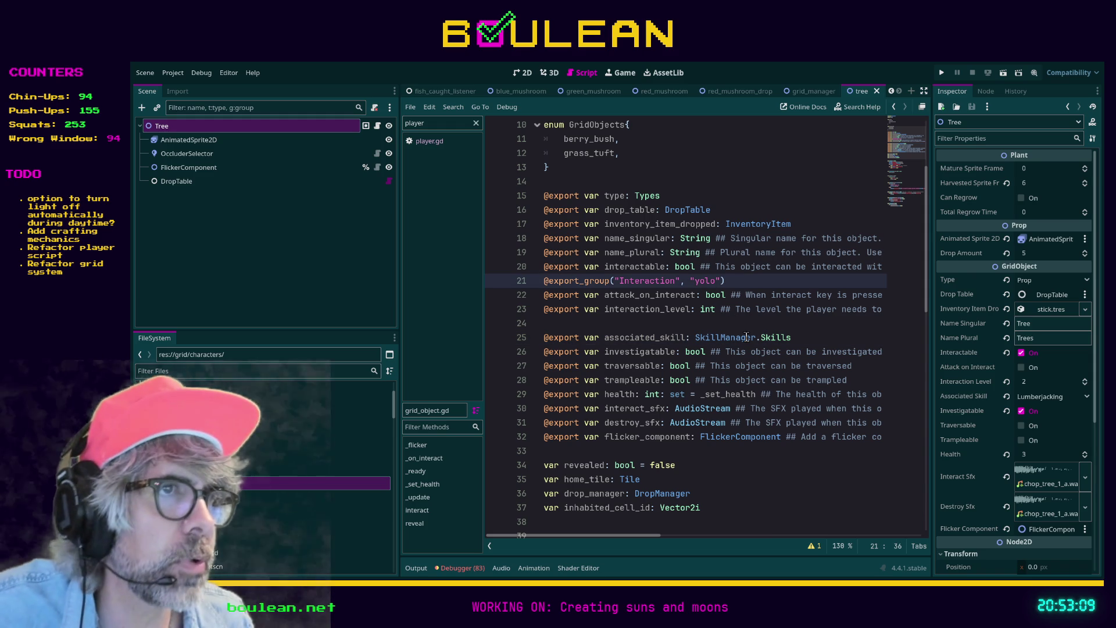
key("BackSpace")
key("BackSpace")
key("BackSpace")
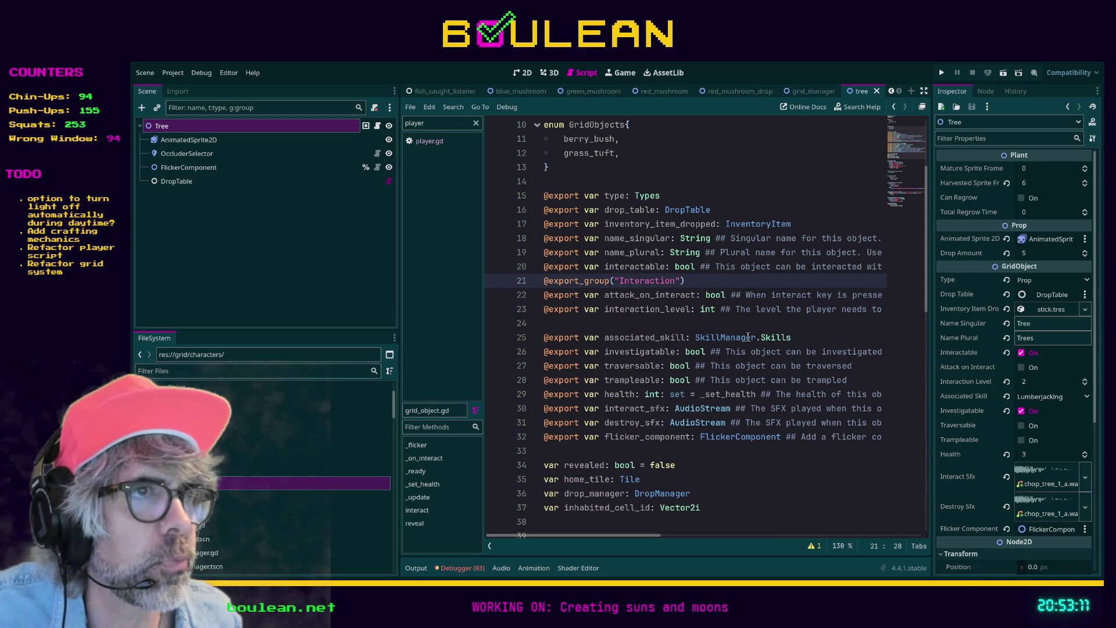
type(", \"interact")
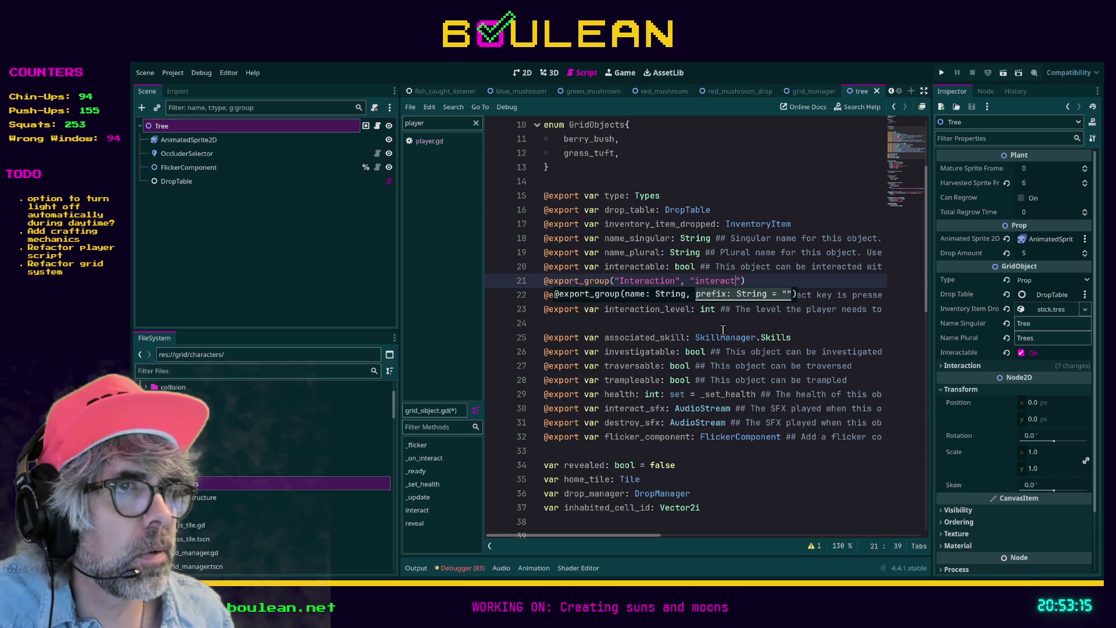
type("\"")
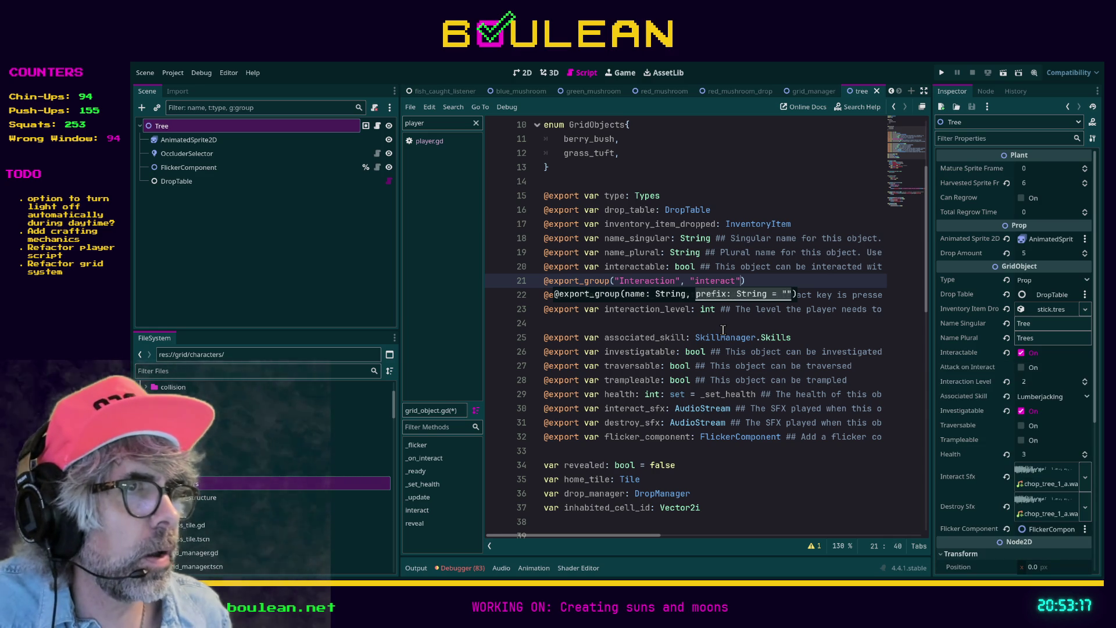
left_click(722, 329)
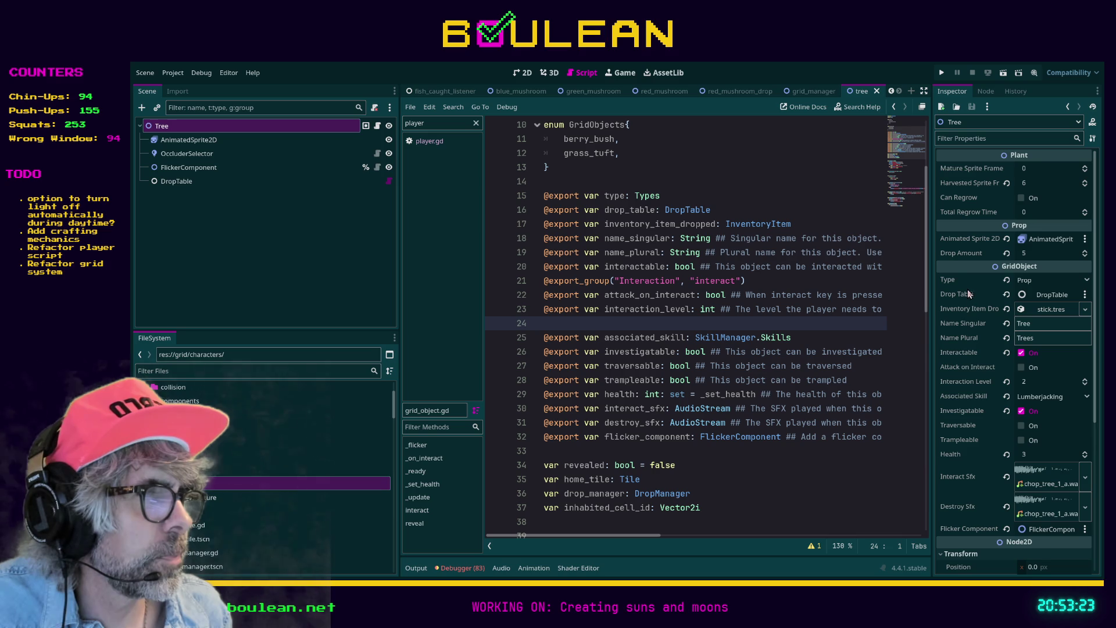
- Delete the "interact" prefix, save, and check the Interaction group in the Inspector
left_click(742, 284)
left_click(680, 281, "shift")
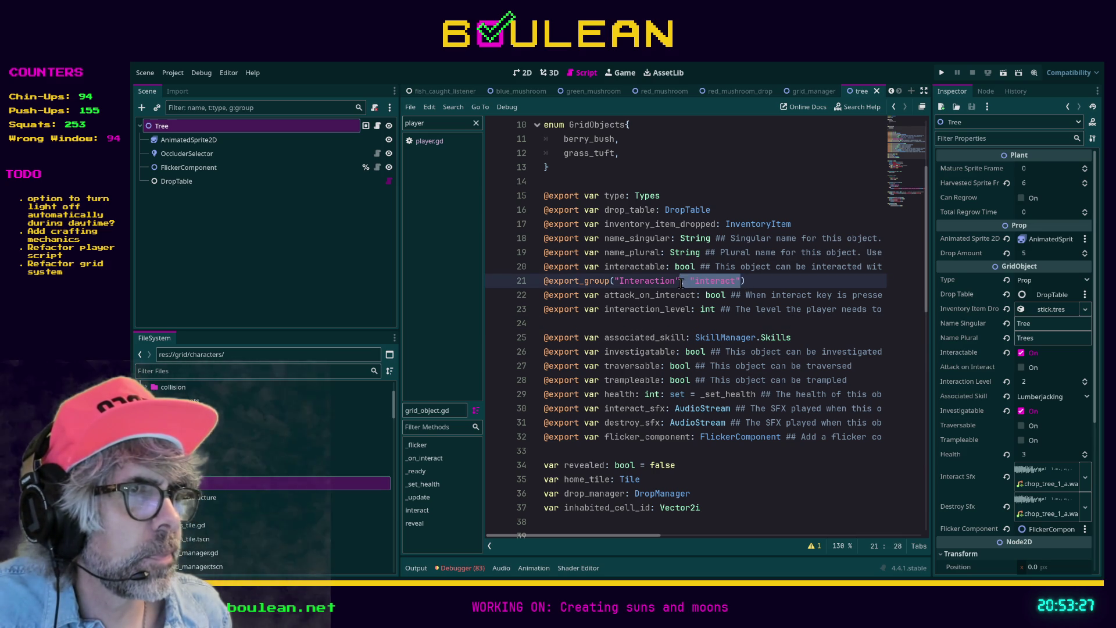
key("BackSpace")
key("ctrl+s")
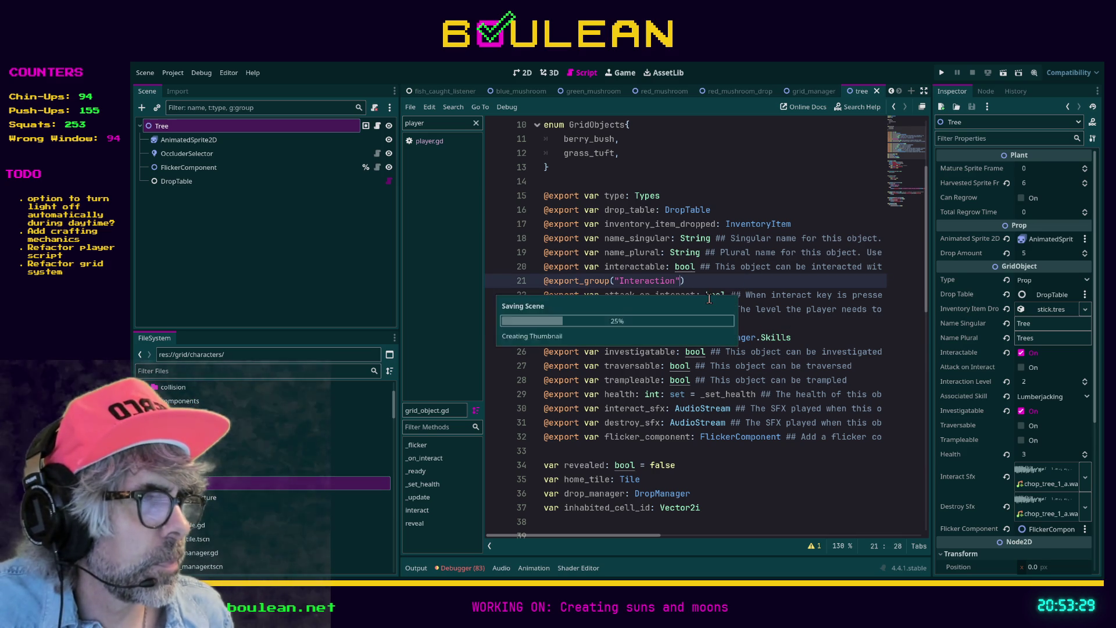
left_click(942, 367)
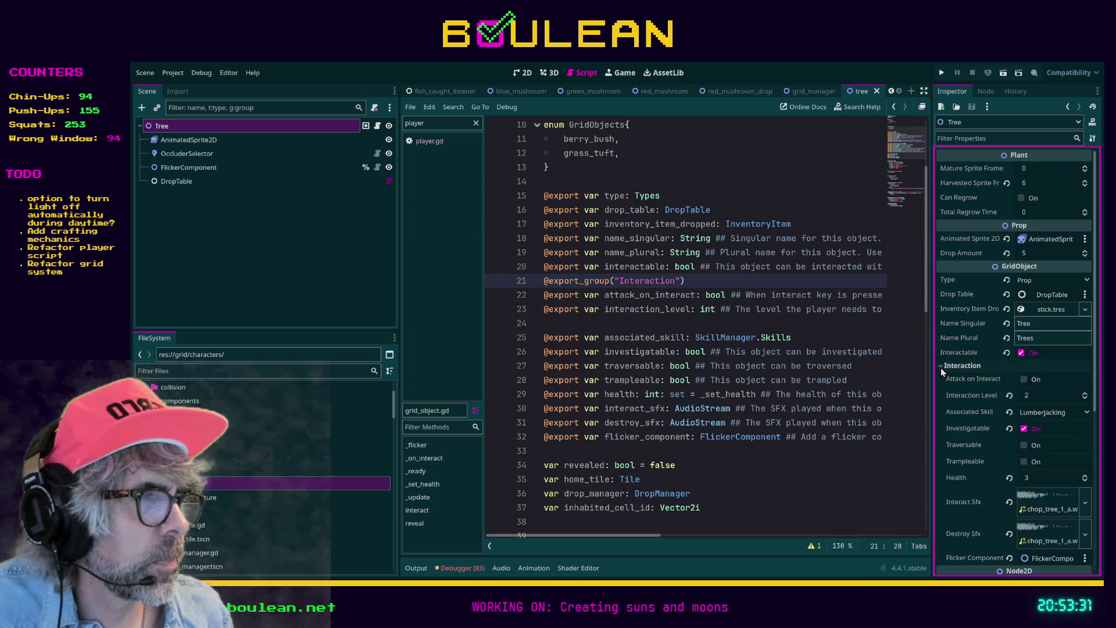
left_click(941, 366)
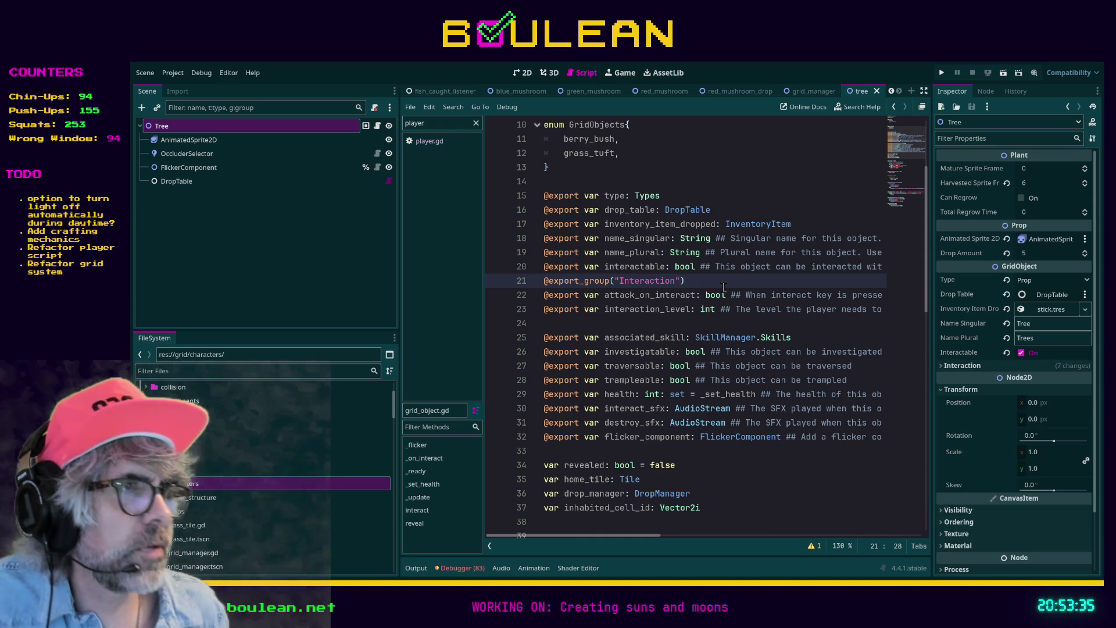
- Restore the prefix, delete it again, and recheck the Interaction group
key("ctrl+z")
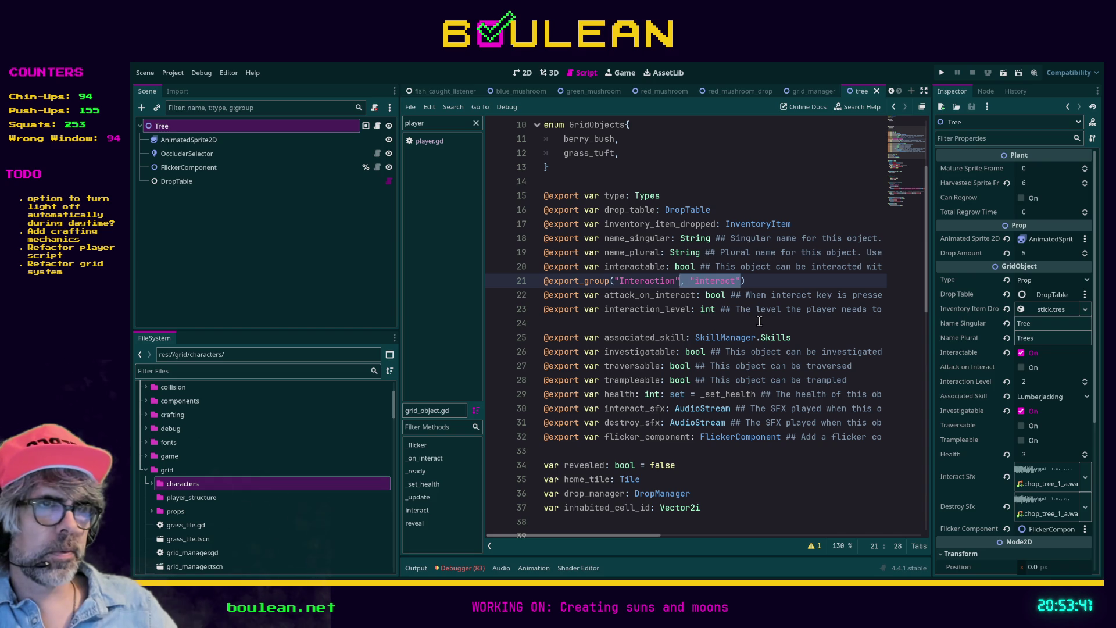
key("BackSpace")
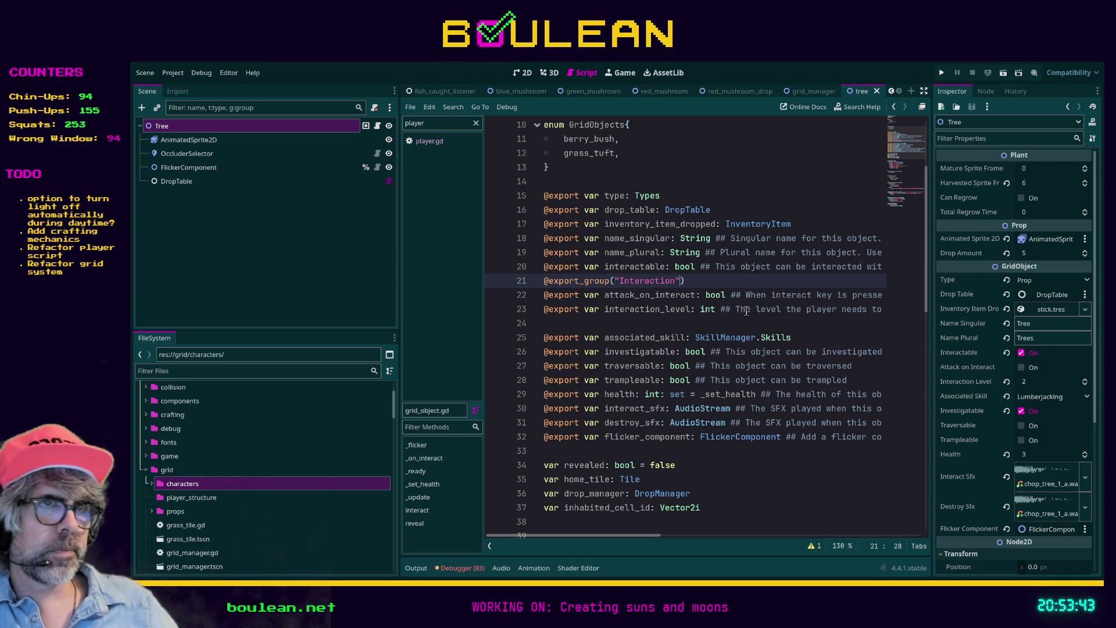
left_click(941, 366)
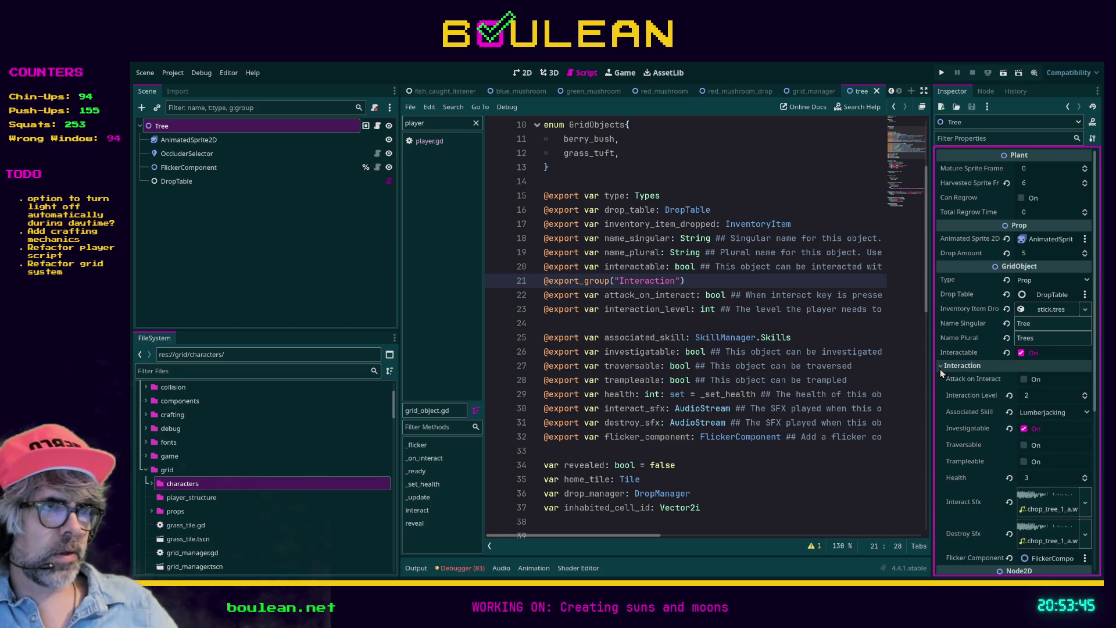
left_click(940, 367)
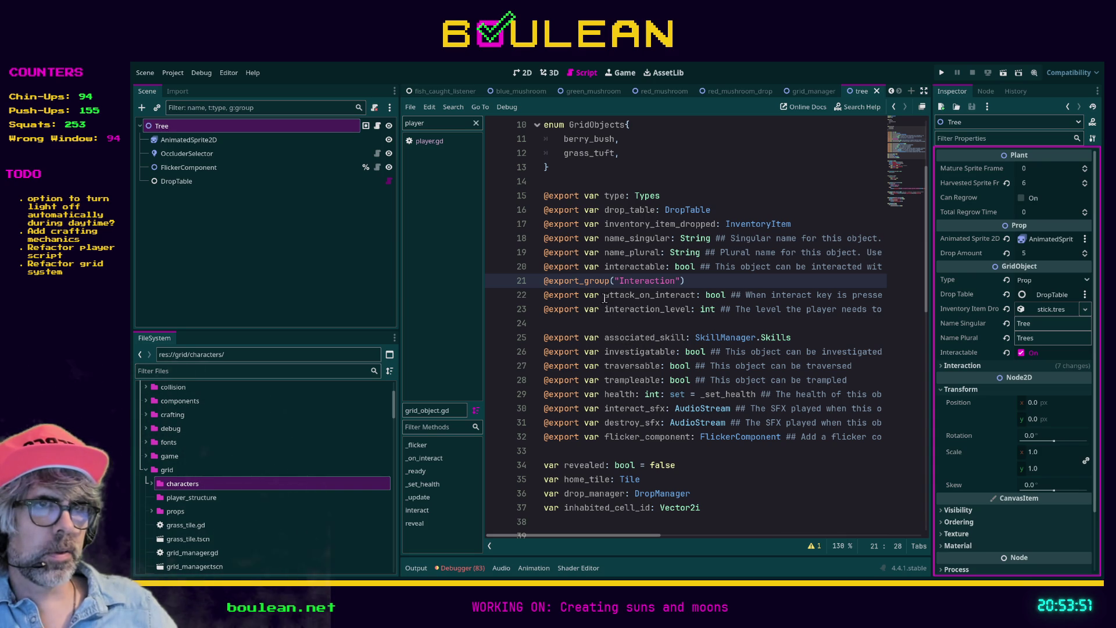
- Move the export group line above interactable and rename the group to "Properties"
left_click(615, 281)
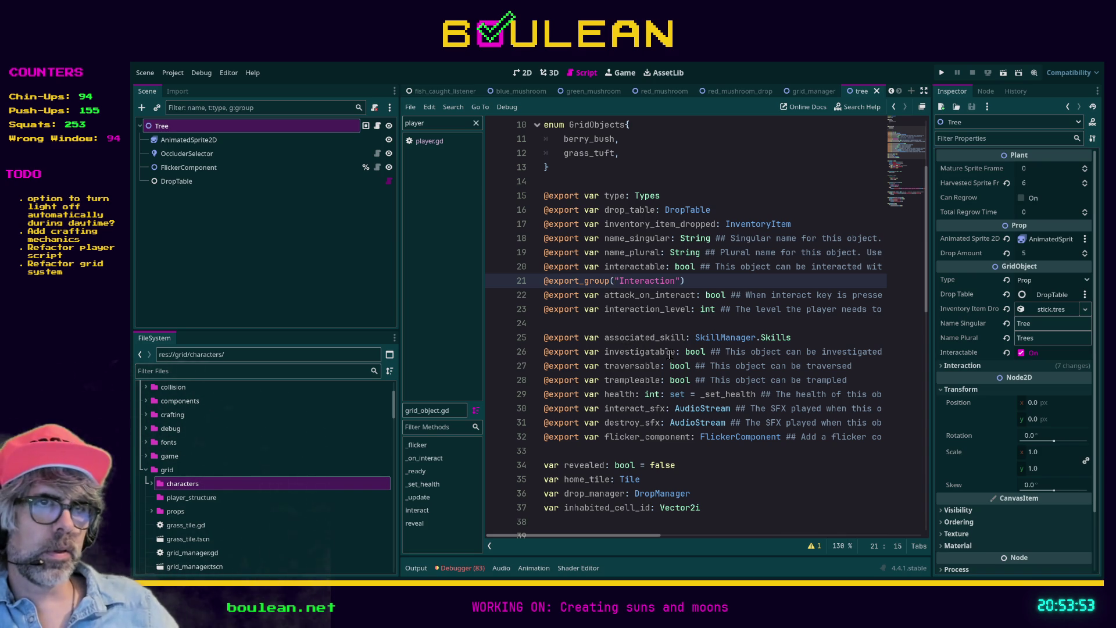
key("alt+Up")
key("Right")
key("Right")
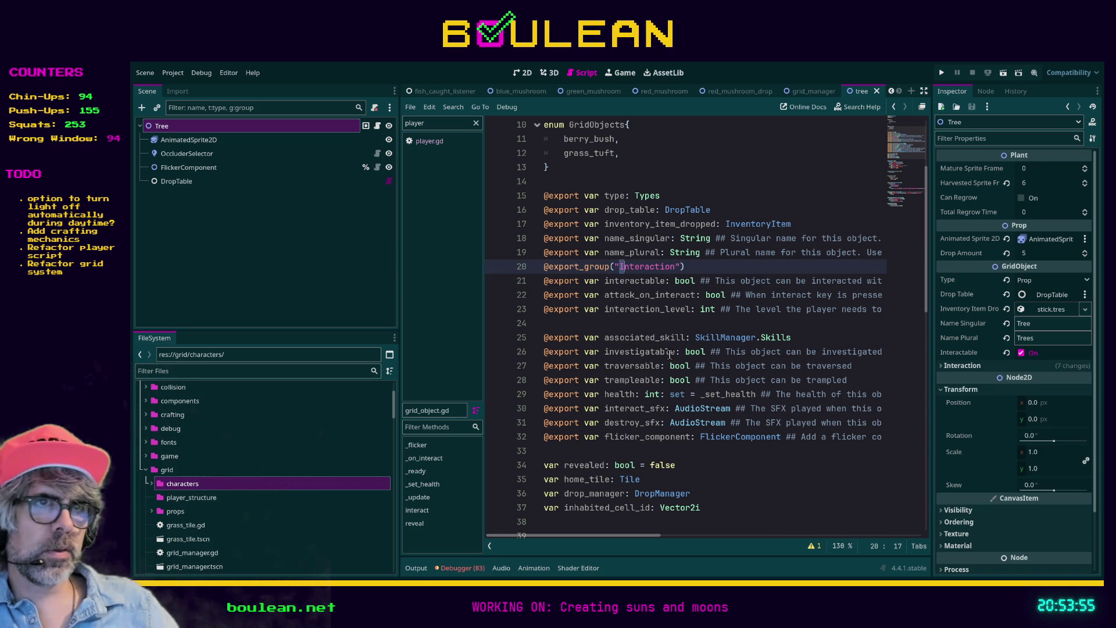
key("shift+Right")
key("shift+Right")
key("shift+Right")
type("Properties")
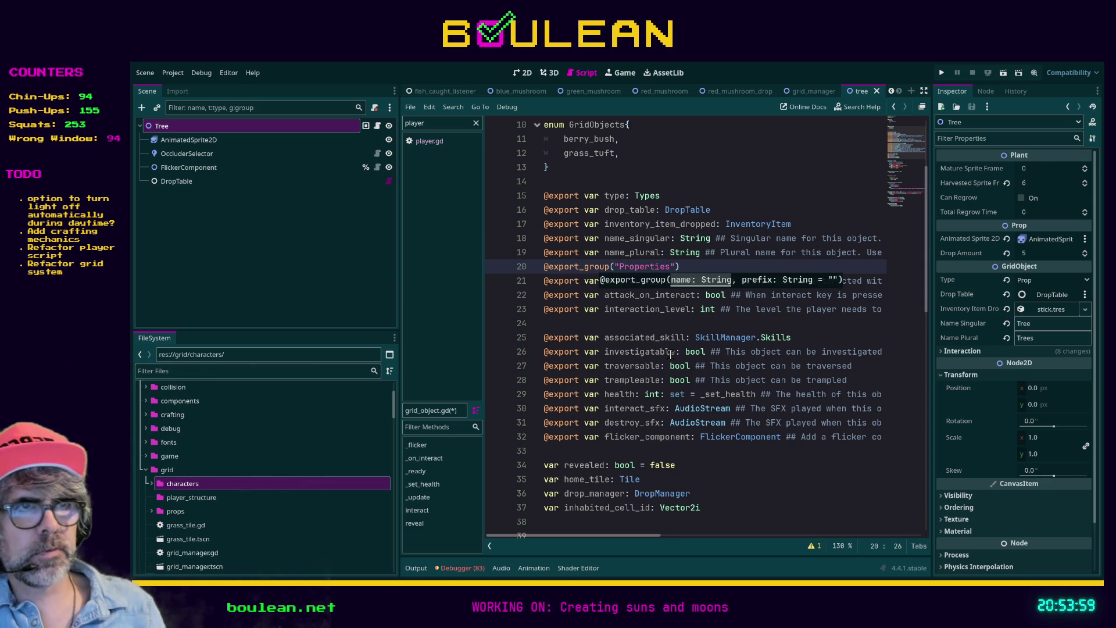
left_click(649, 338)
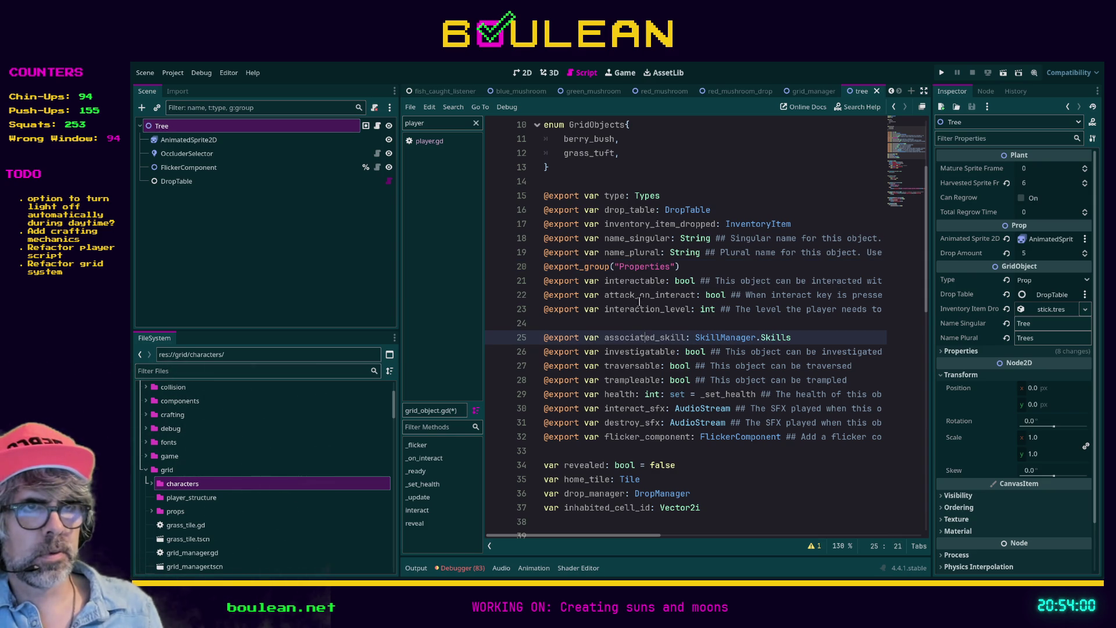
- Move the investigatable, traversable and trampleable declarations up into the Properties group
left_click(634, 352)
key("alt+Up")
key("alt+Up")
key("alt+Up")
key("Down")
key("Down")
key("Down")
key("alt+Up")
key("alt+Up")
key("alt+Up")
key("alt+Up")
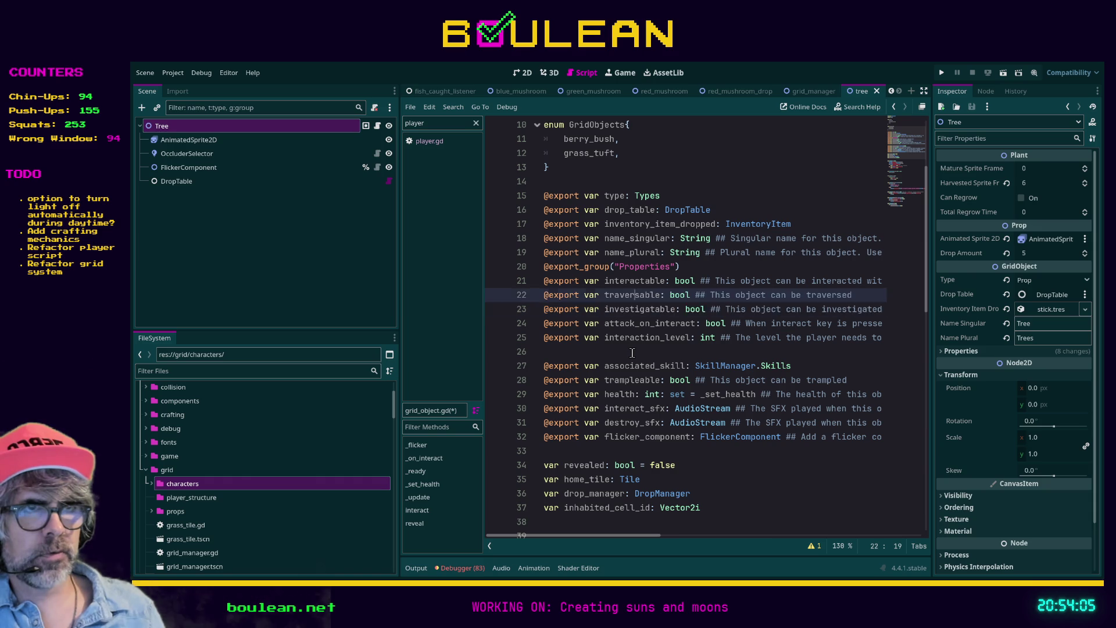
key("Down")
key("Down")
key("Down")
key("Down")
key("Down")
key("alt+Up")
key("alt+Up")
key("alt+Up")
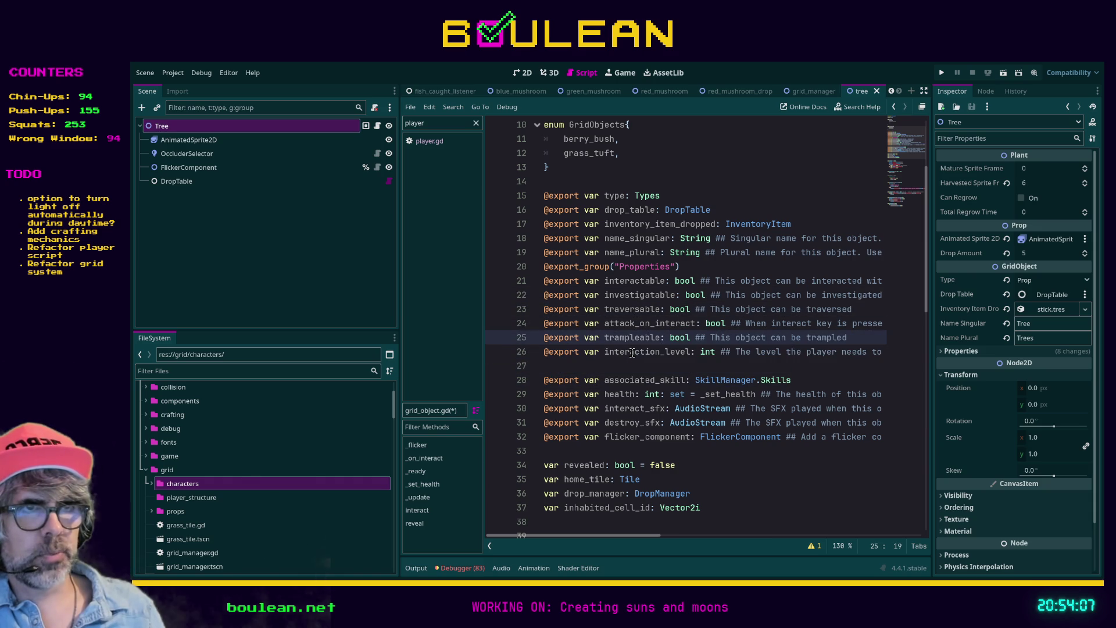
key("Down")
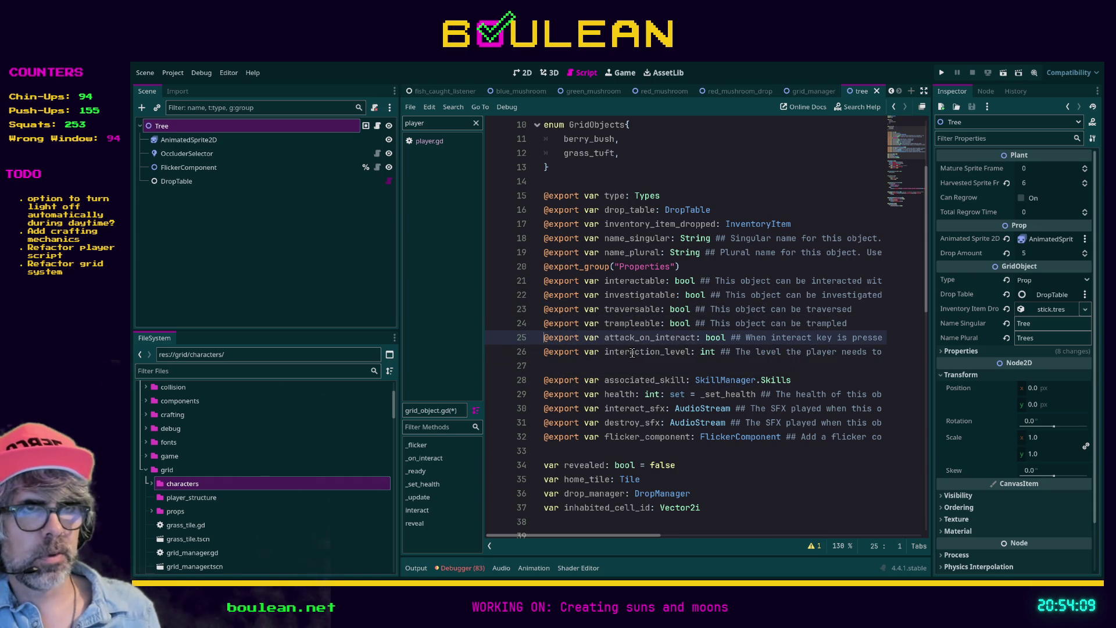
- Insert blank lines before attack_on_interact and save the script
key("Return")
key("Down")
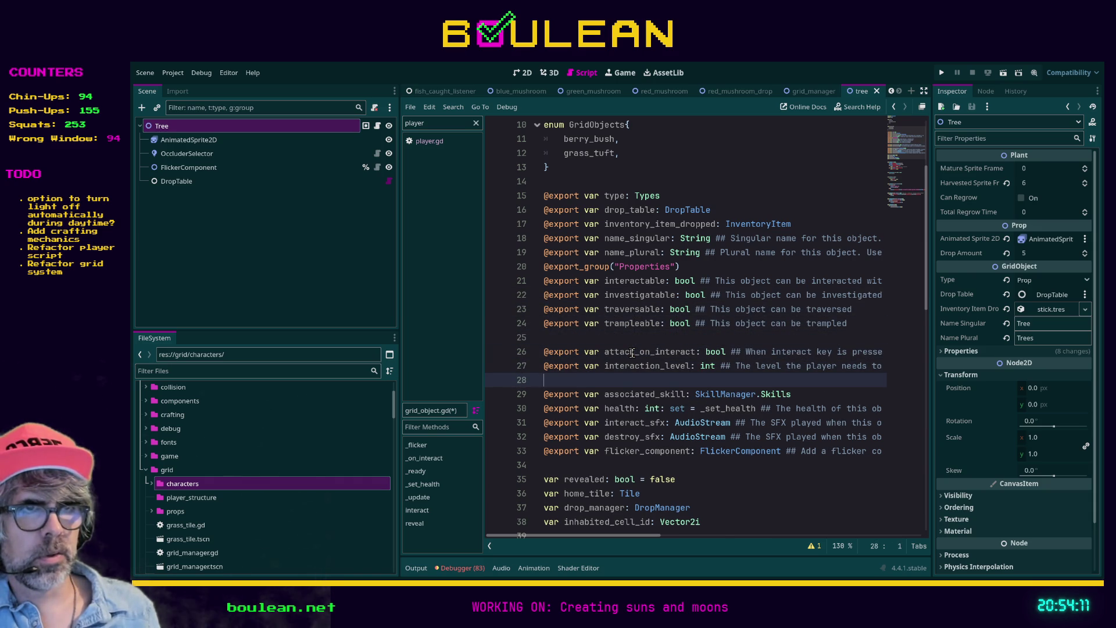
key("End")
key("Home")
key("Up")
key("Return")
key("Up")
key("Return")
key("Up")
key("ctrl+s")
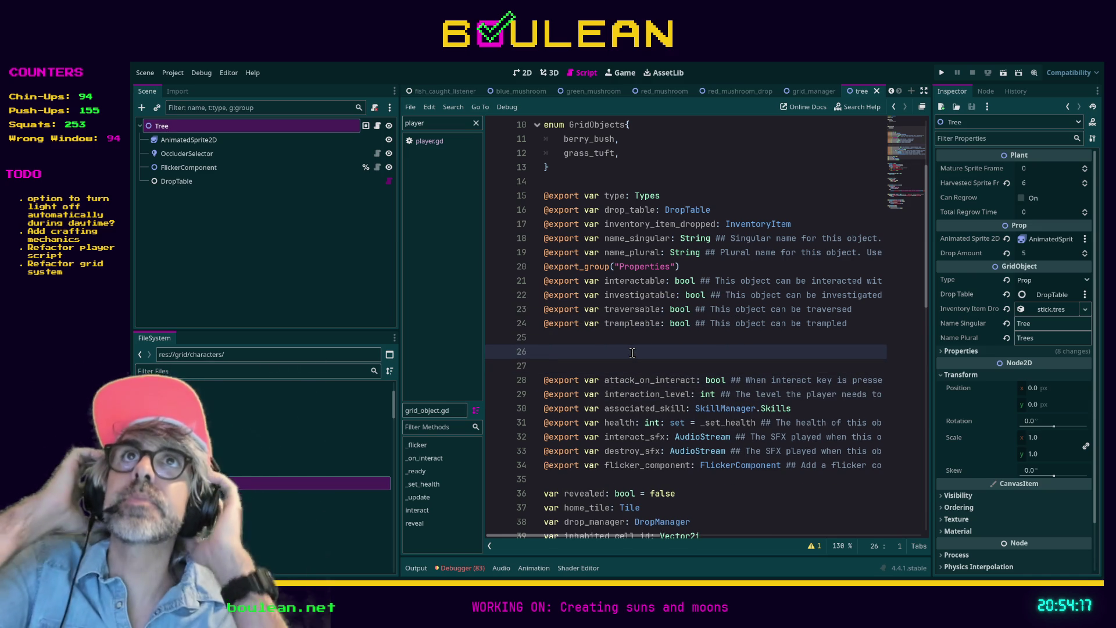
scroll(632, 353, "up", 3)
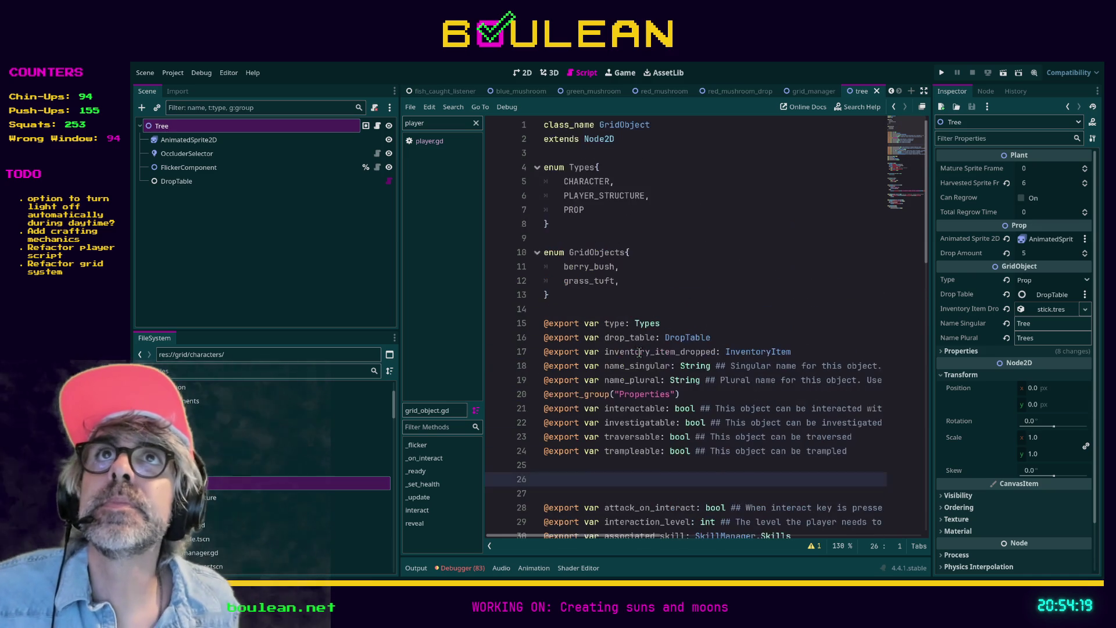
scroll(632, 353, "down", 2)
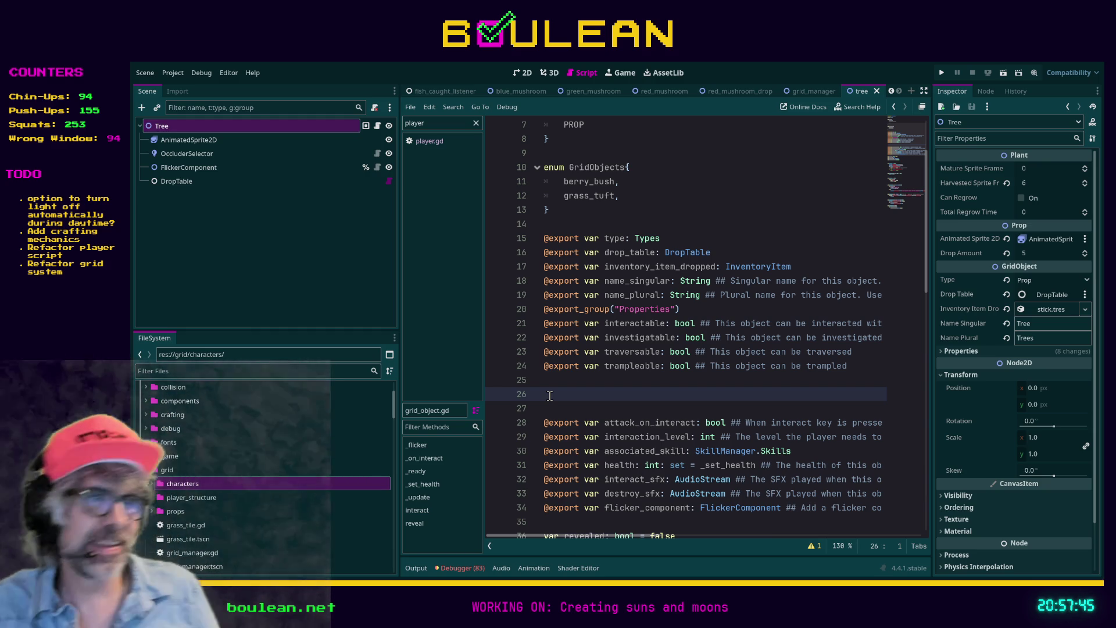
- Remove surplus blank lines between the export groups, save, and open a line below trampleable
key("Down")
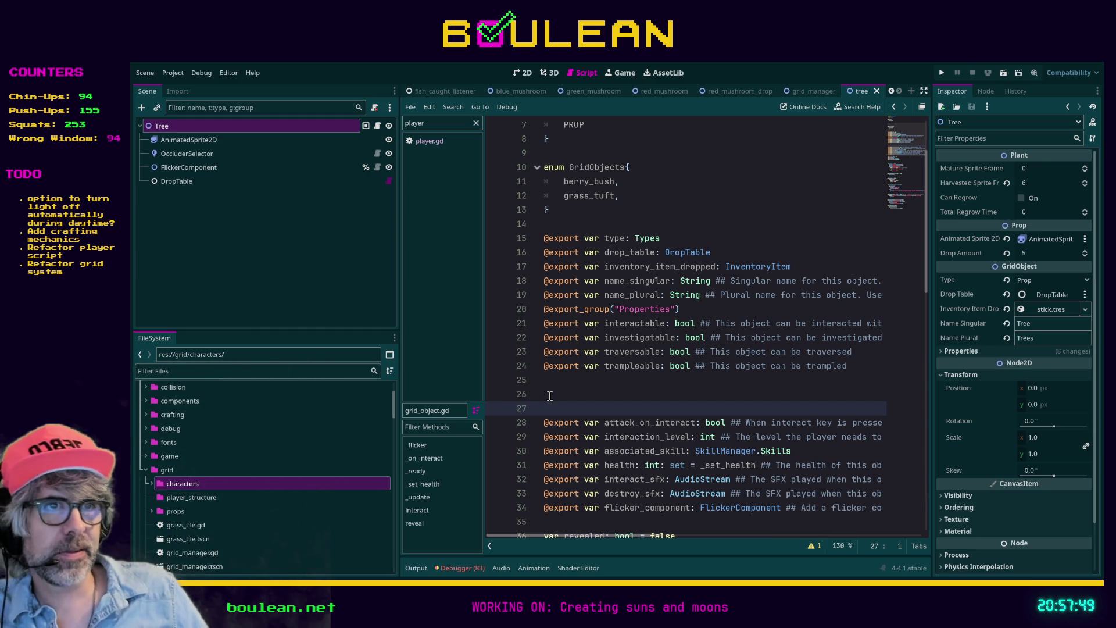
left_click(556, 380)
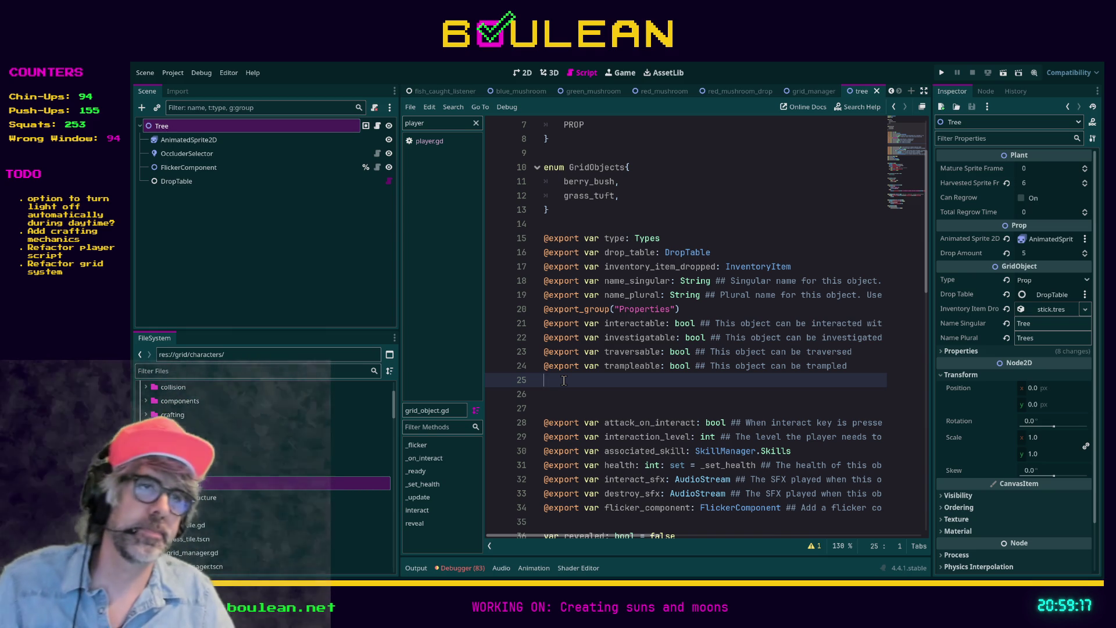
key("Down")
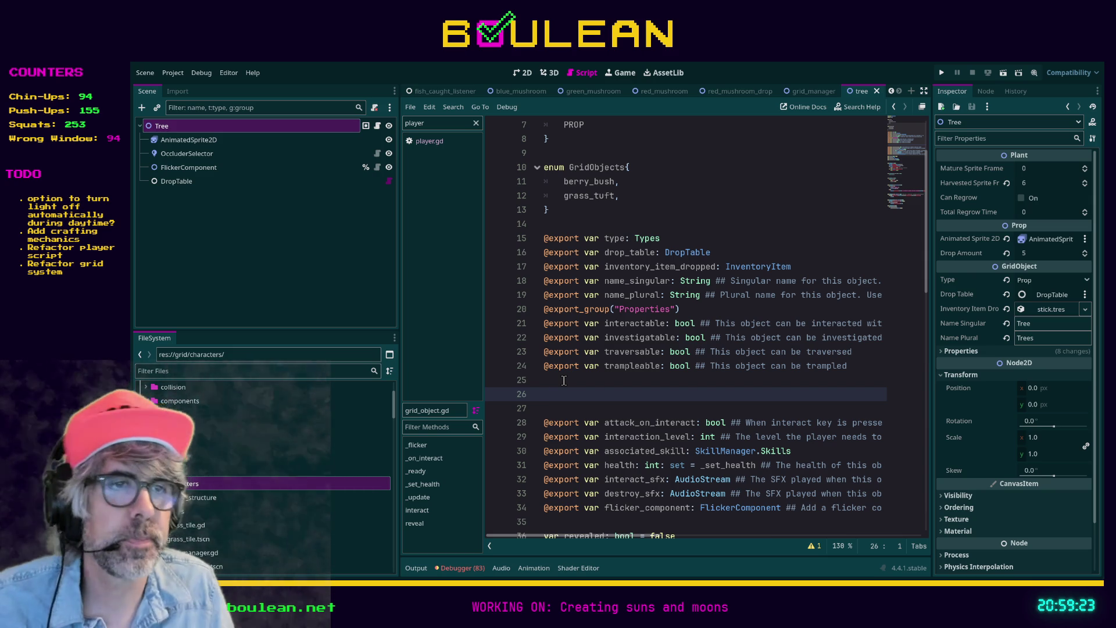
key("Delete")
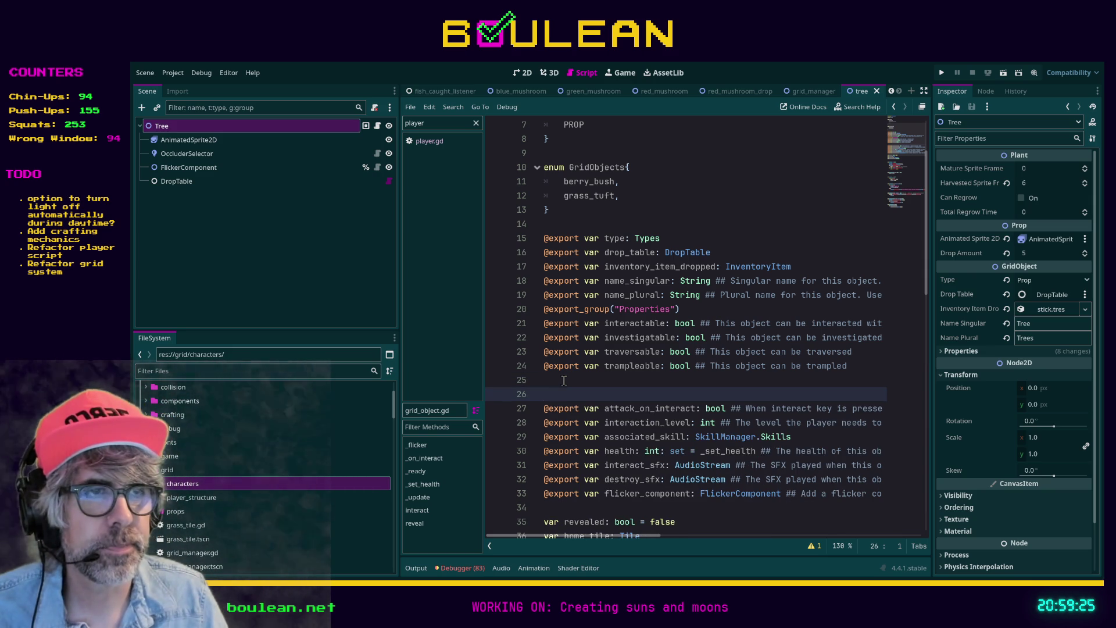
key("BackSpace")
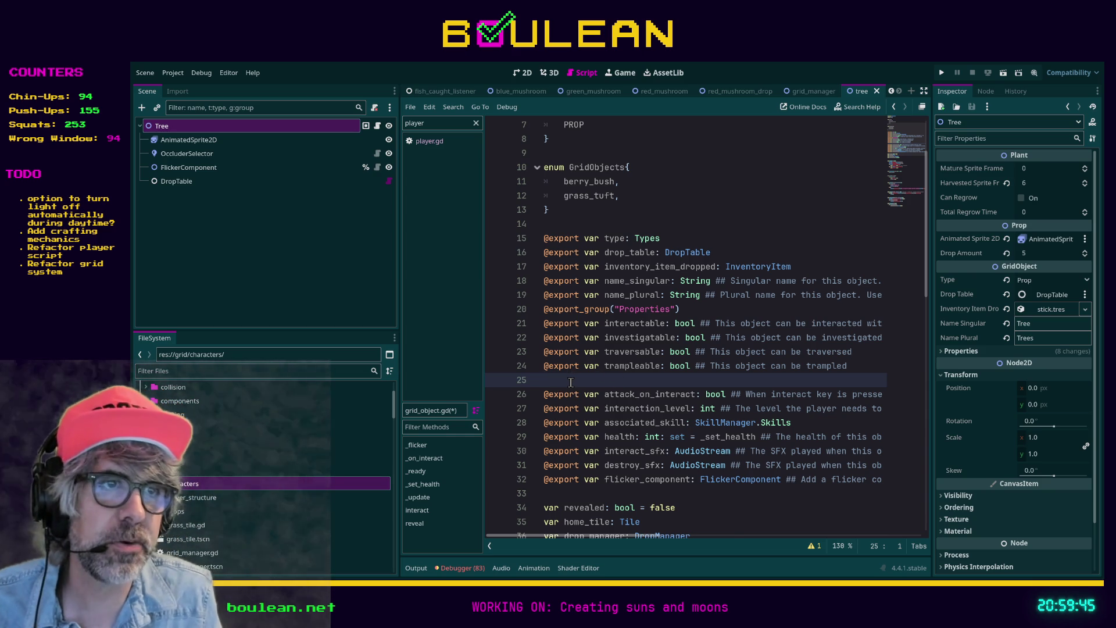
key("ctrl+s")
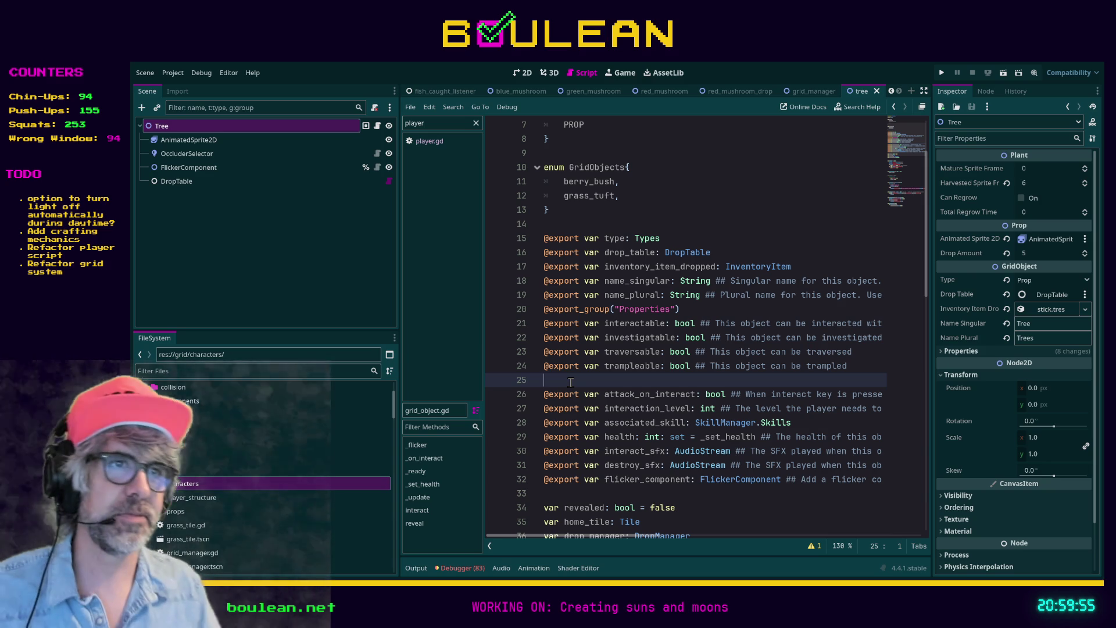
key("Return")
key("Up")
type("@export drop")
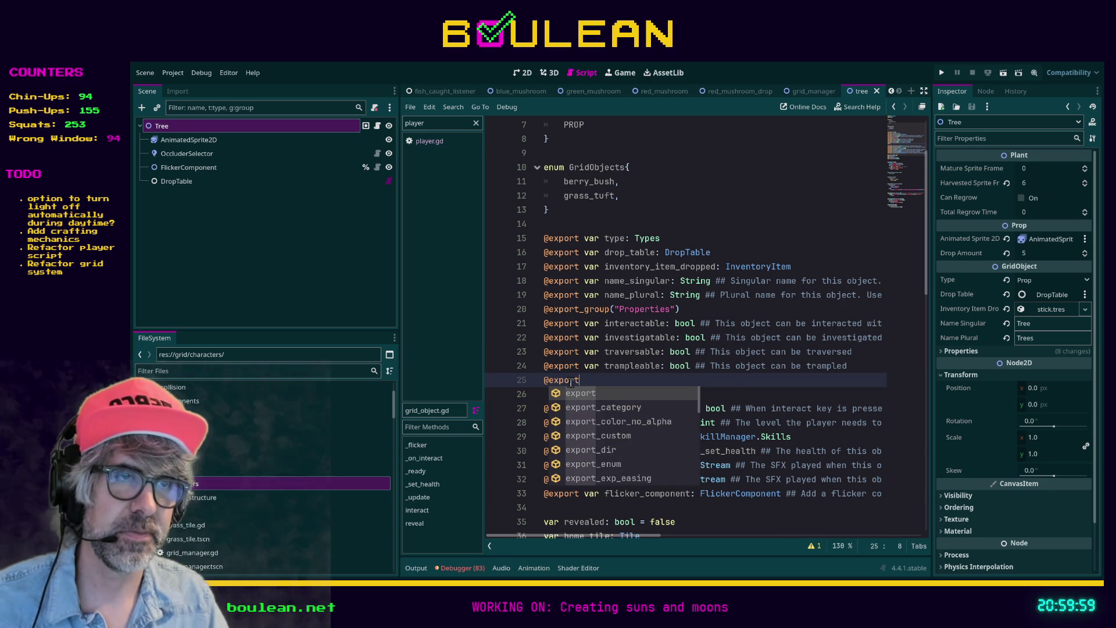
key("BackSpace")
key("BackSpace")
key("BackSpace")
type("var")
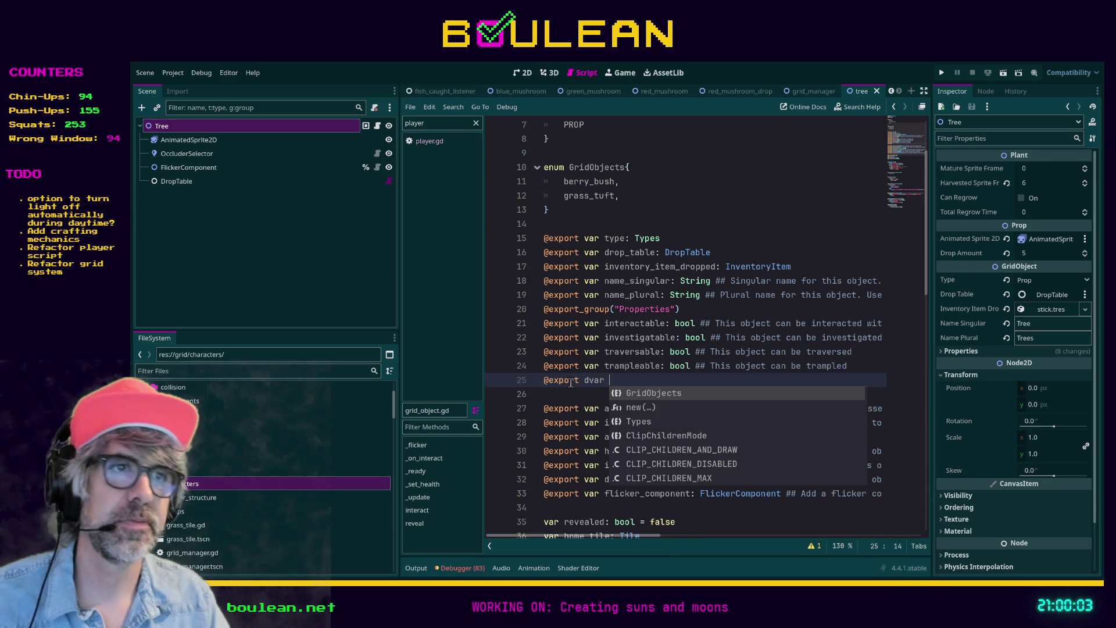
key("BackSpace")
key("BackSpace")
key("BackSpace")
type("var")
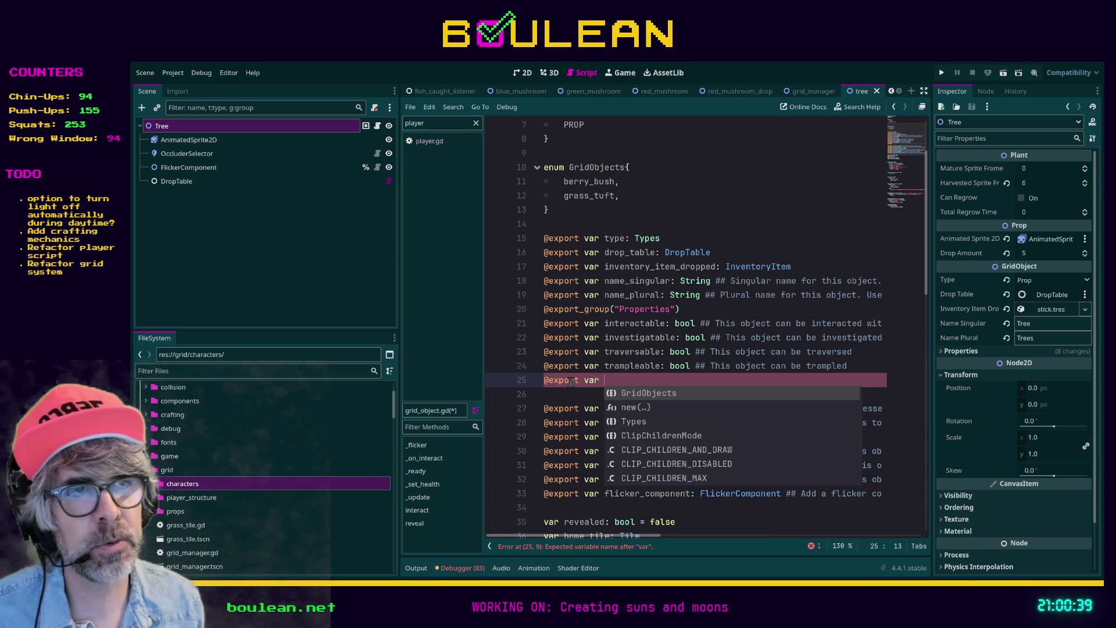
key("shift+Home")
key("BackSpace")
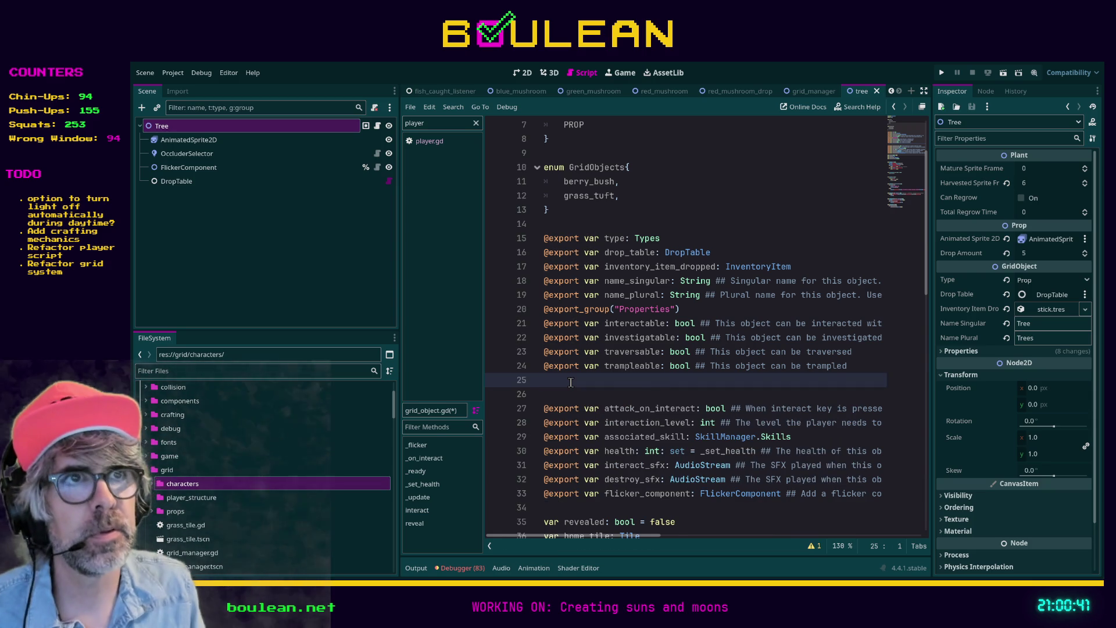
- Add enum DropTypes with values GROUND and INVENTORY after the GridObjects enum
scroll(571, 382, "up", 2)
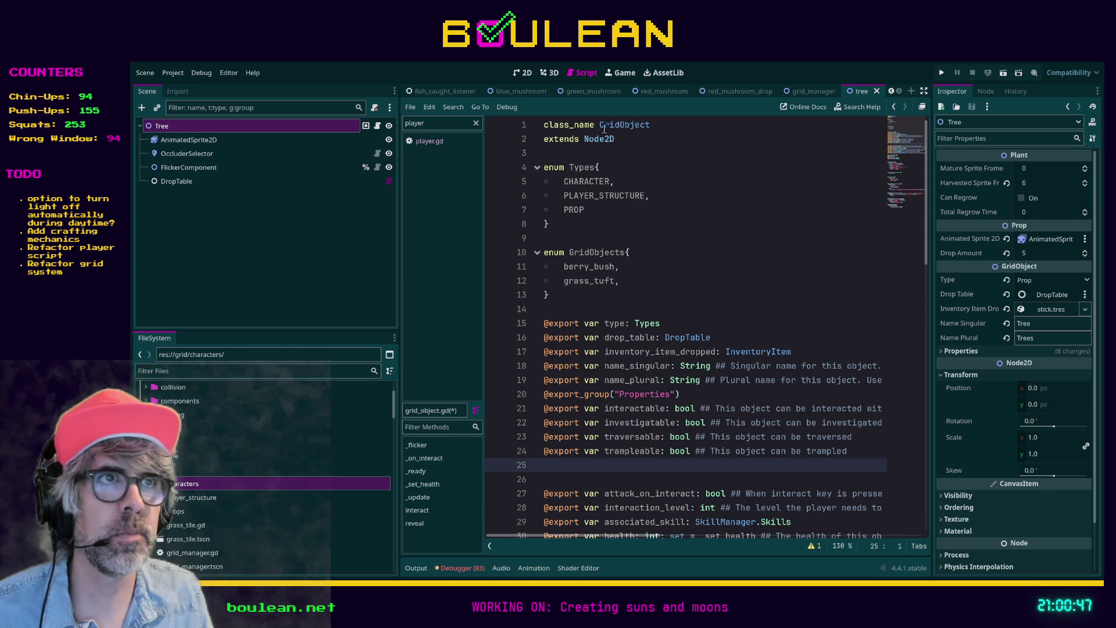
left_click(557, 309)
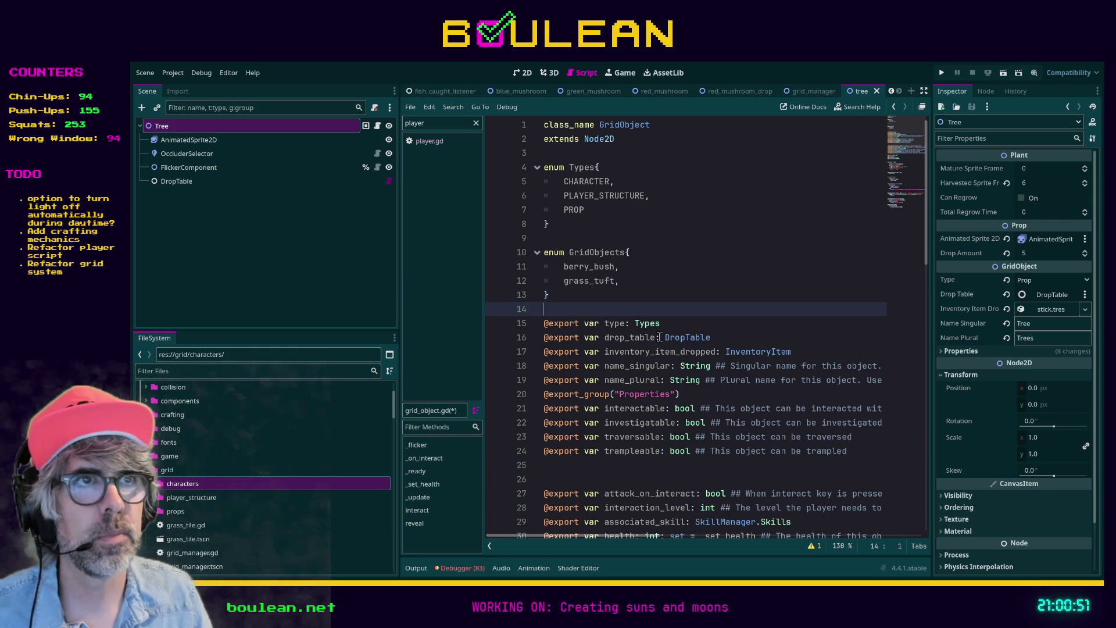
key("Return")
key("Return")
key("Return")
key("Up")
key("Up")
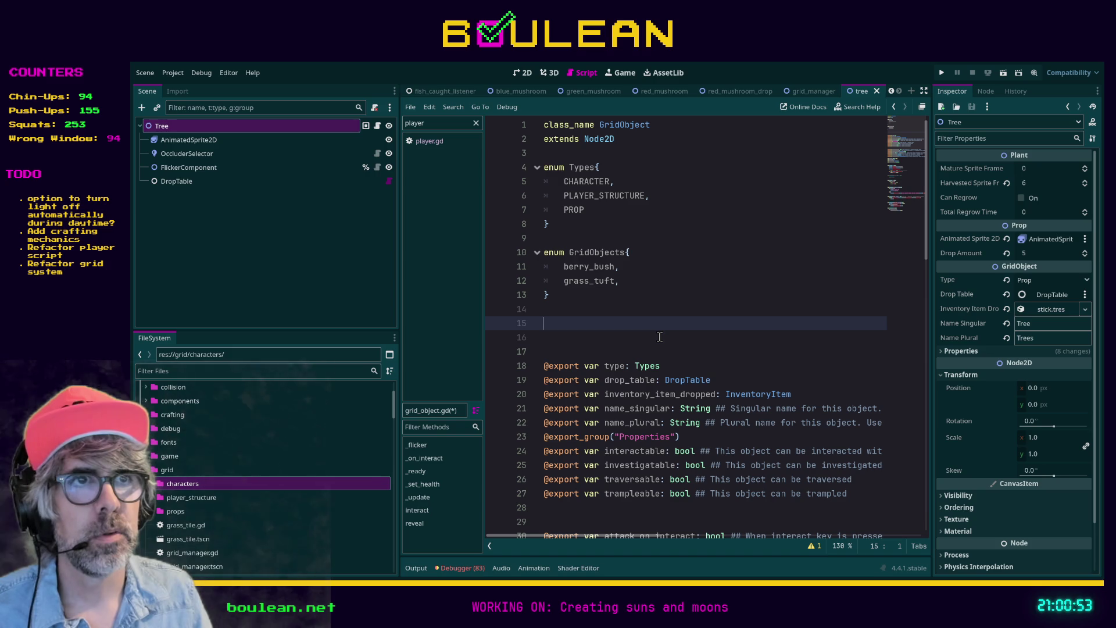
type("enum DropTypes{")
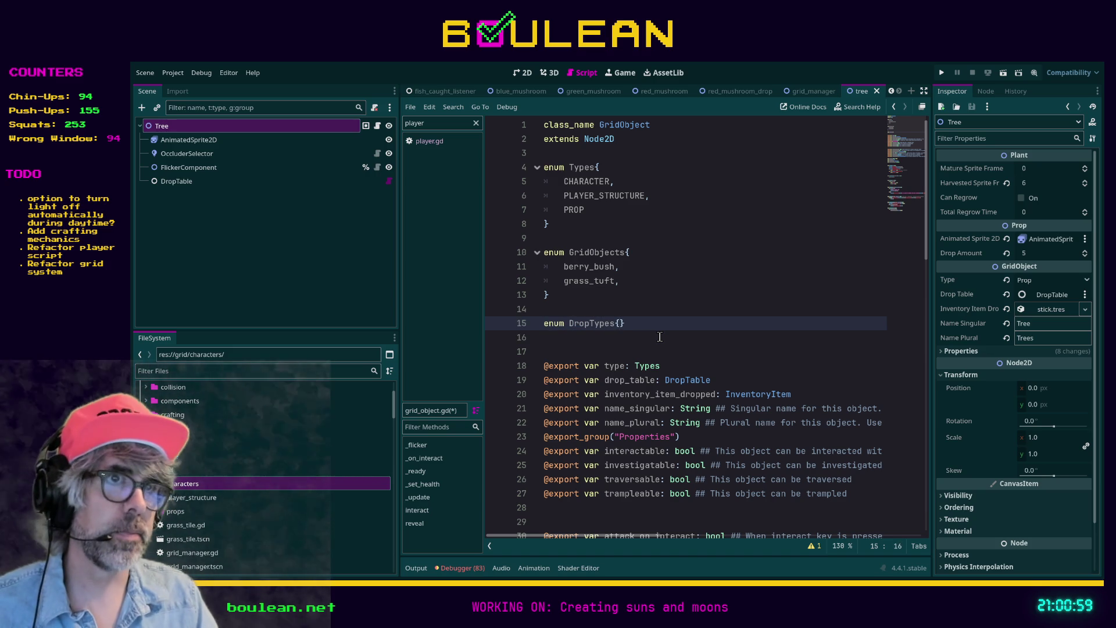
key("Return")
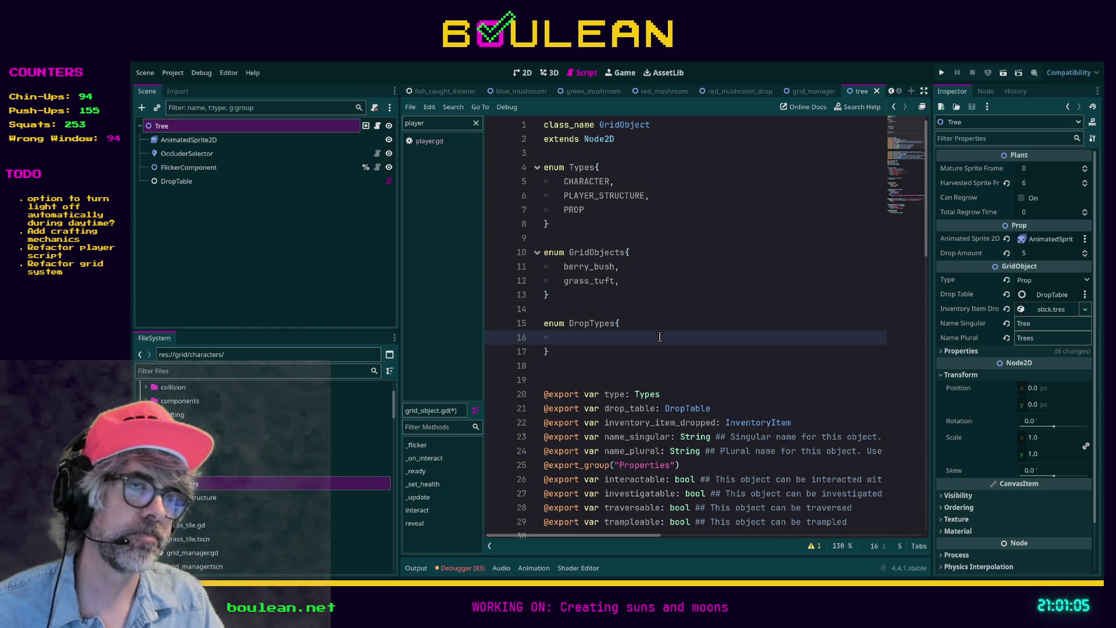
type("grass")
key("BackSpace")
key("BackSpace")
key("BackSpace")
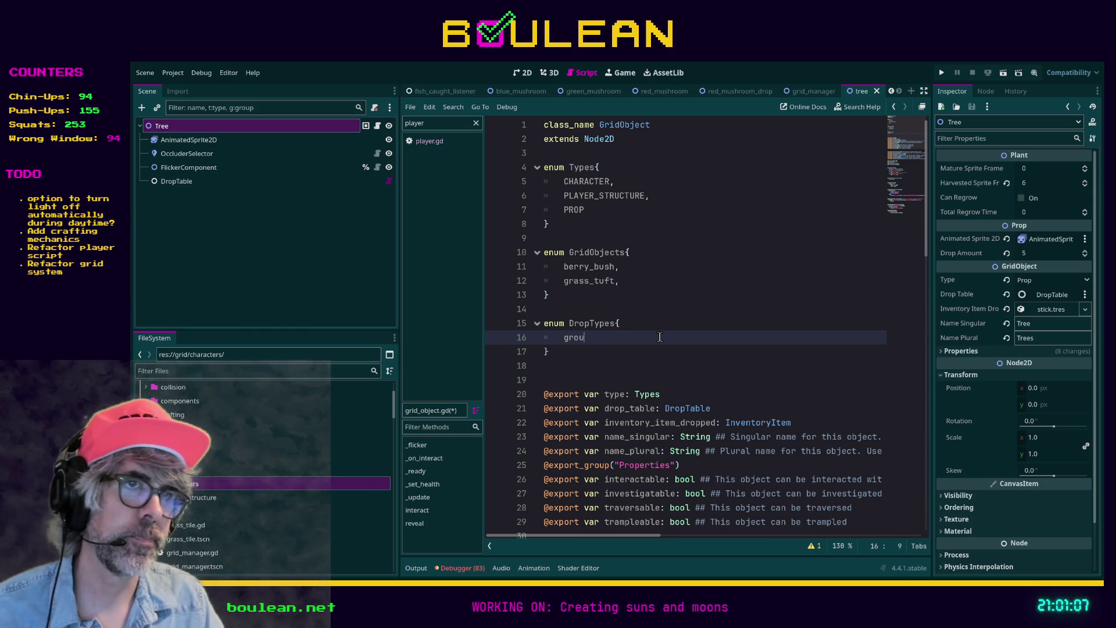
type("GROUND,")
key("Return")
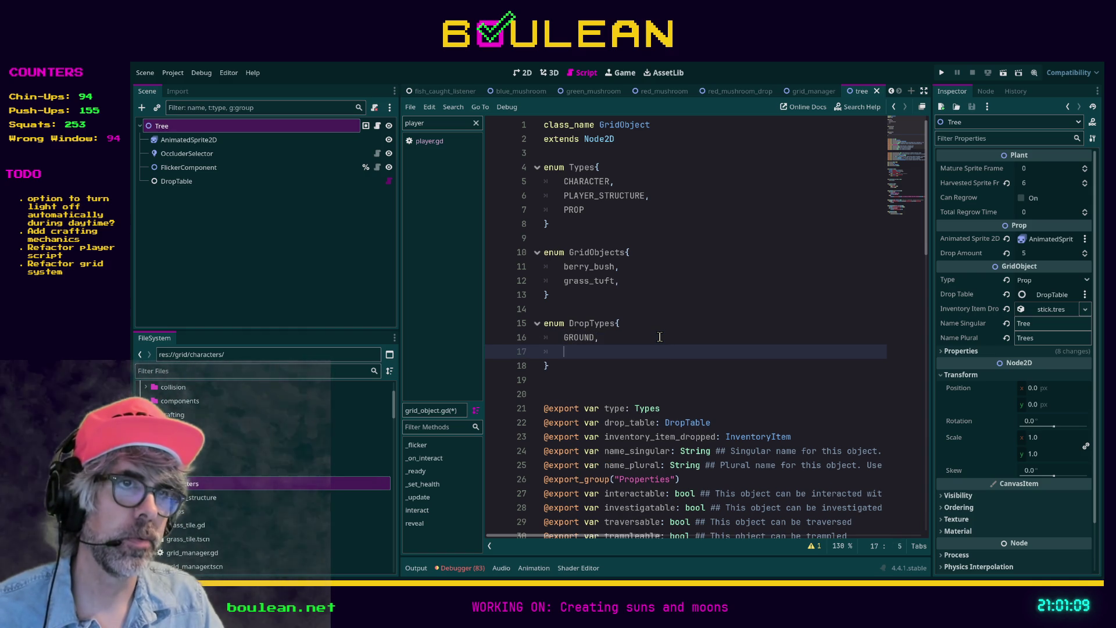
type("INVENTORY")
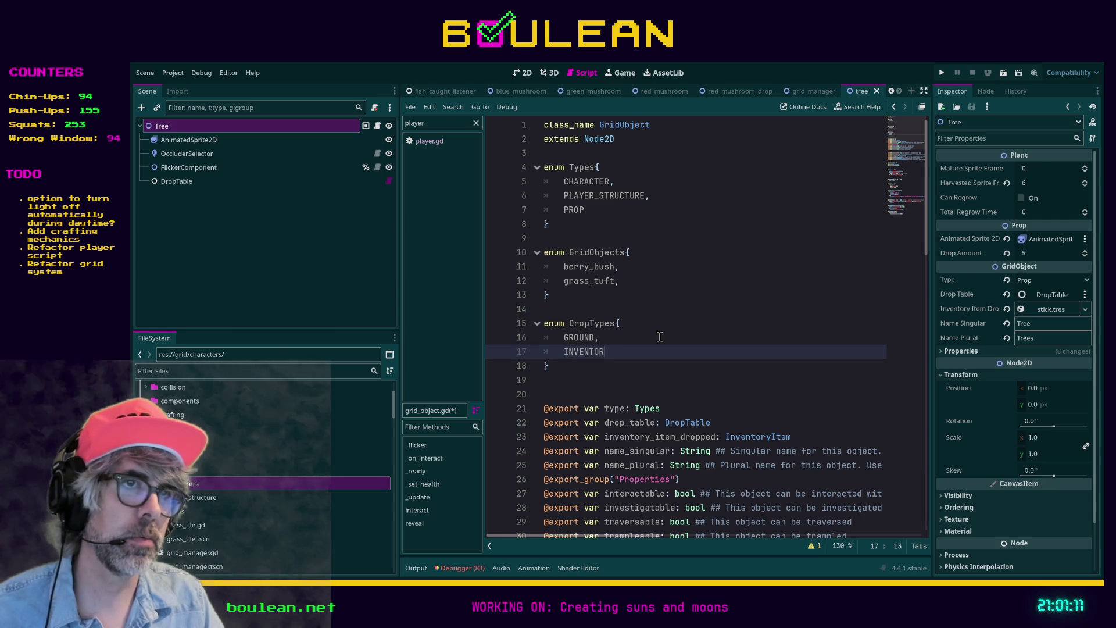
type(",")
- Comment GROUND as dropping onto the ground and INVENTORY as going into the player's inventory
key("Up")
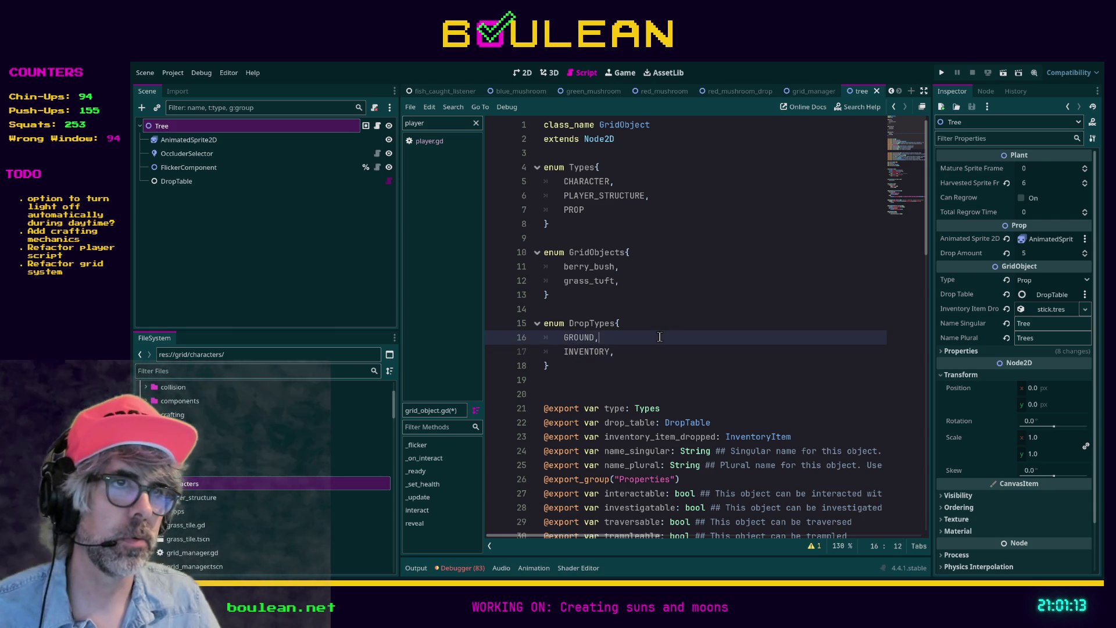
type("# ")
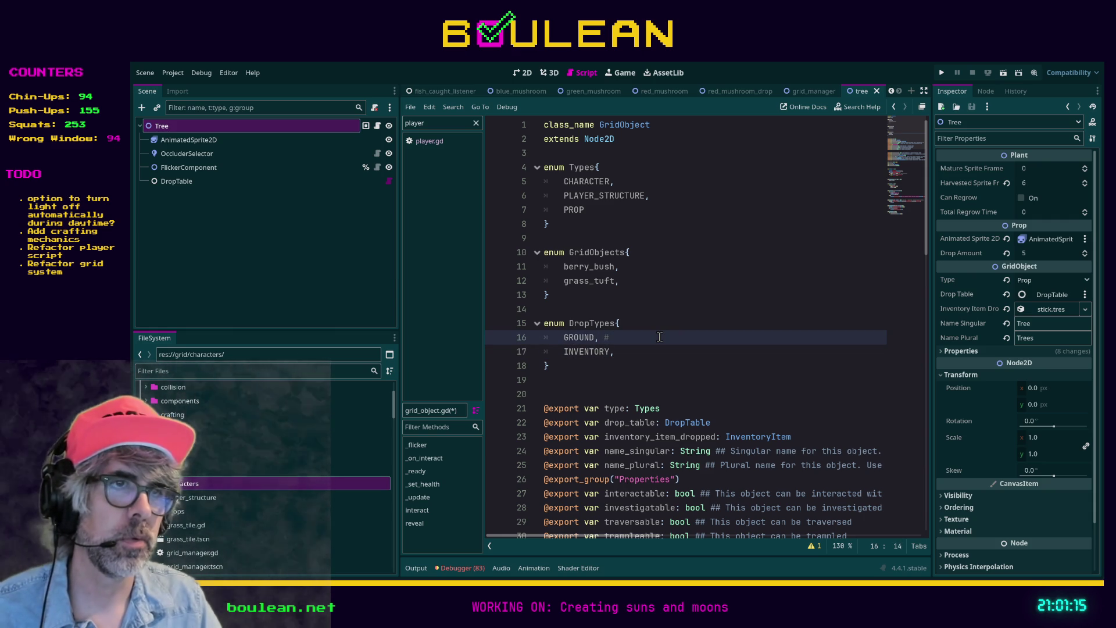
type("Item")
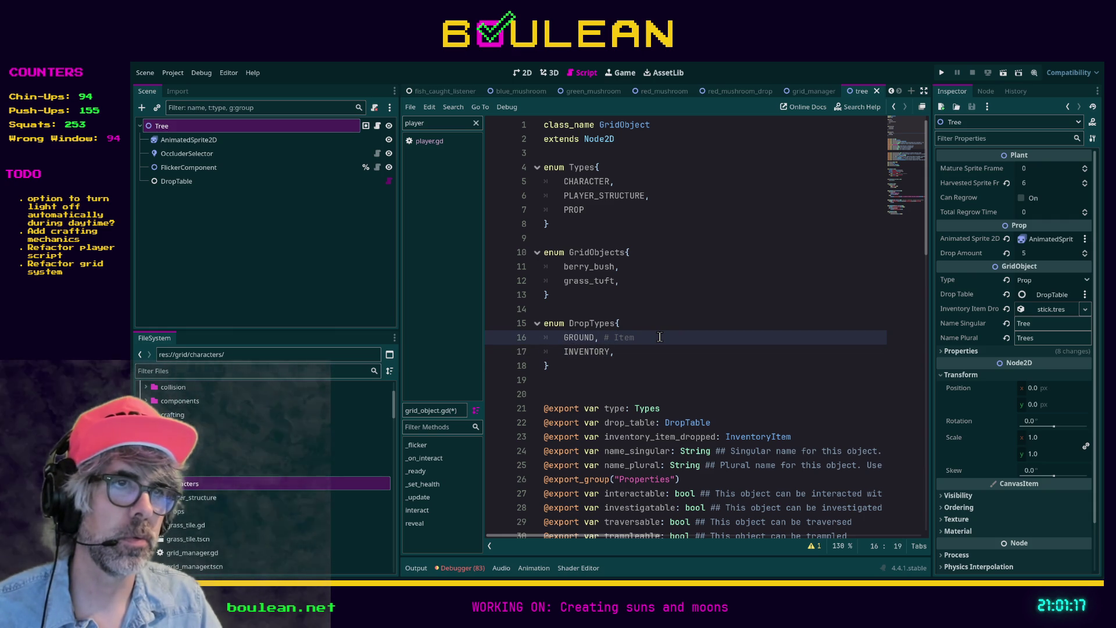
key("BackSpace")
key("BackSpace")
key("BackSpace")
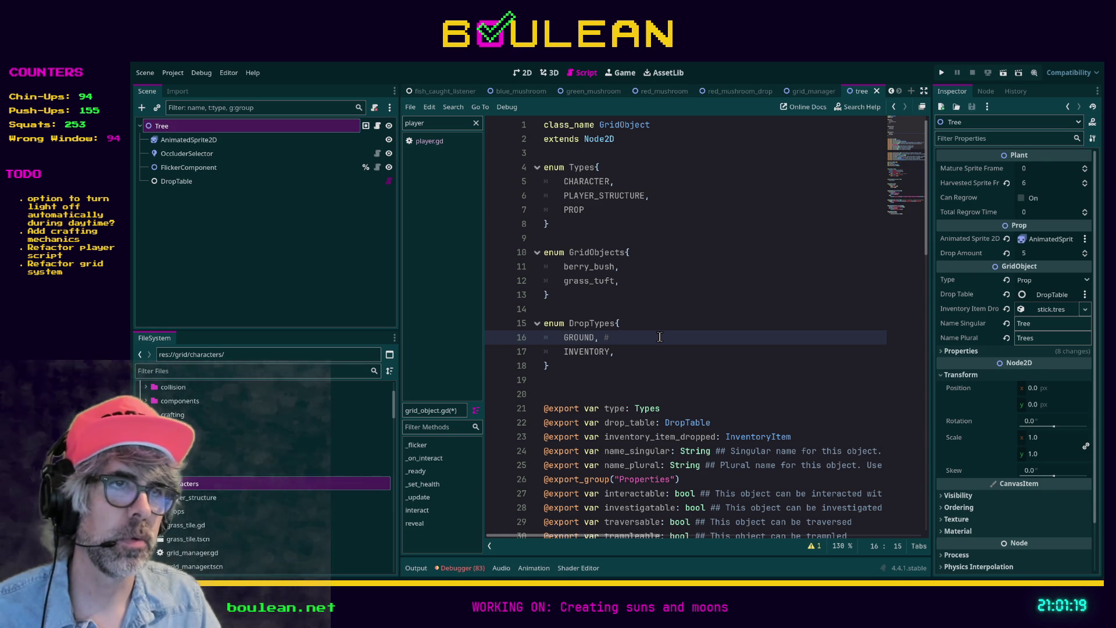
type("Collectable items drop onto the ground")
key("Down")
type("# Collectab")
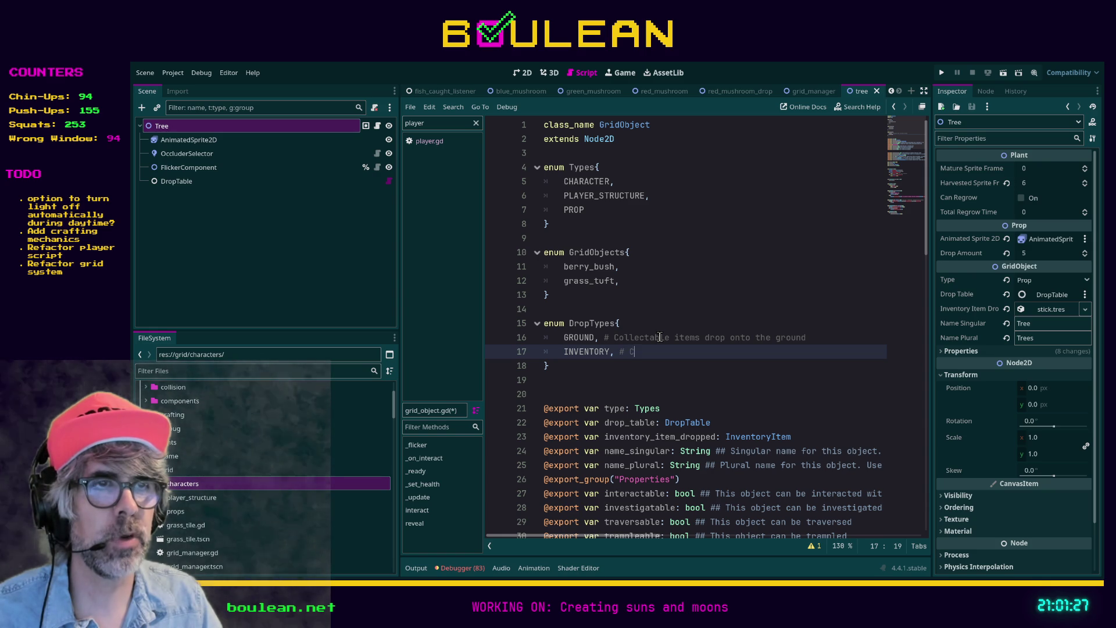
type("le items dro")
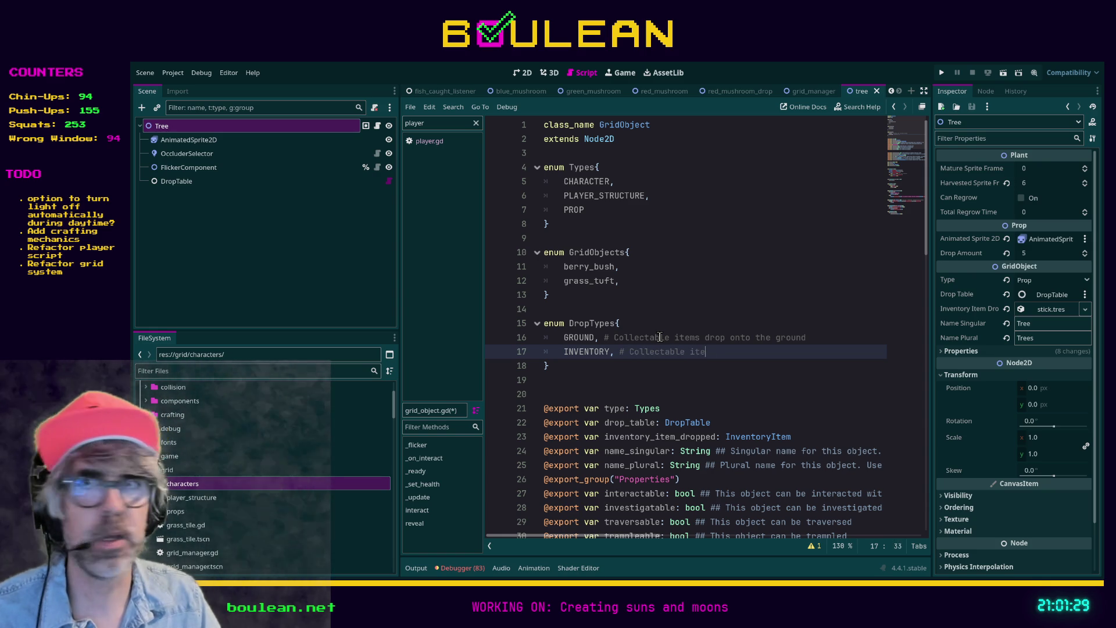
type("p stra")
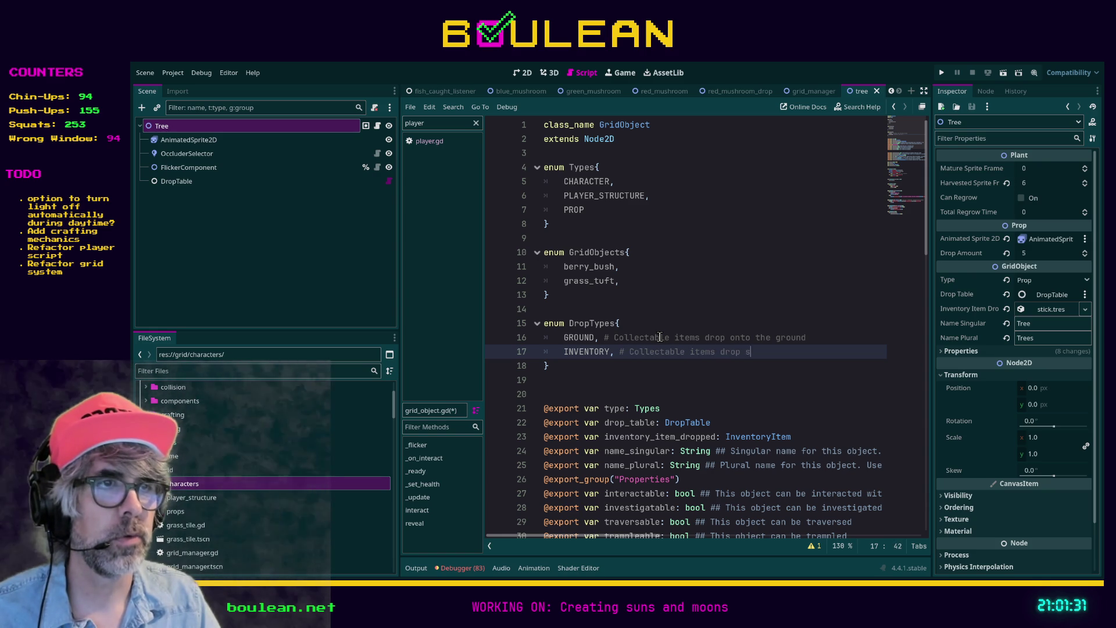
key("BackSpace")
key("BackSpace")
key("BackSpace")
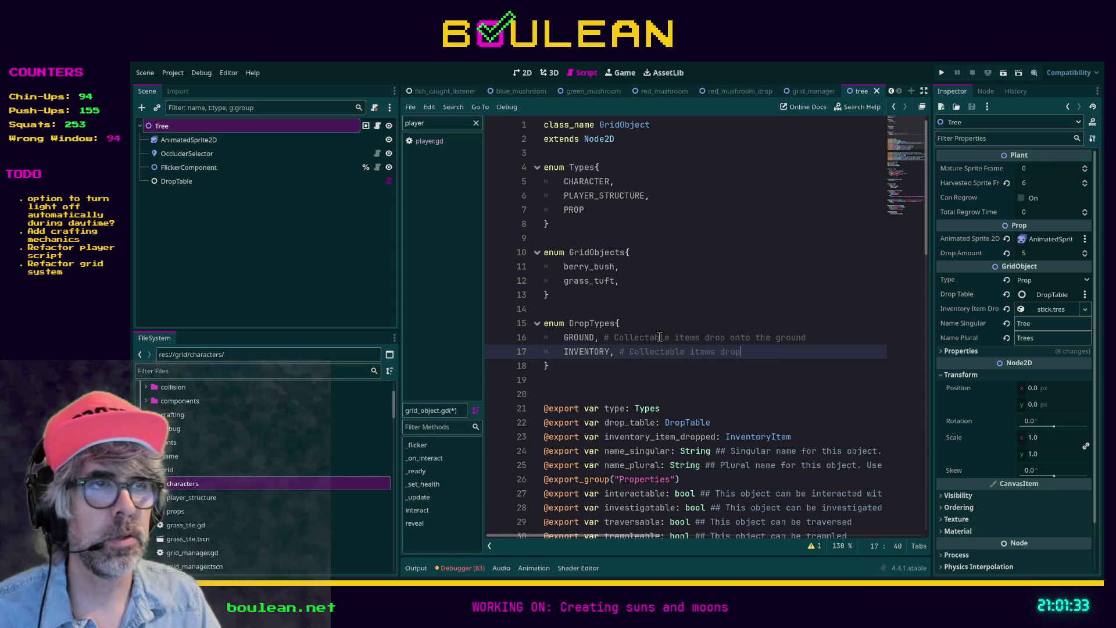
type("go straight into ")
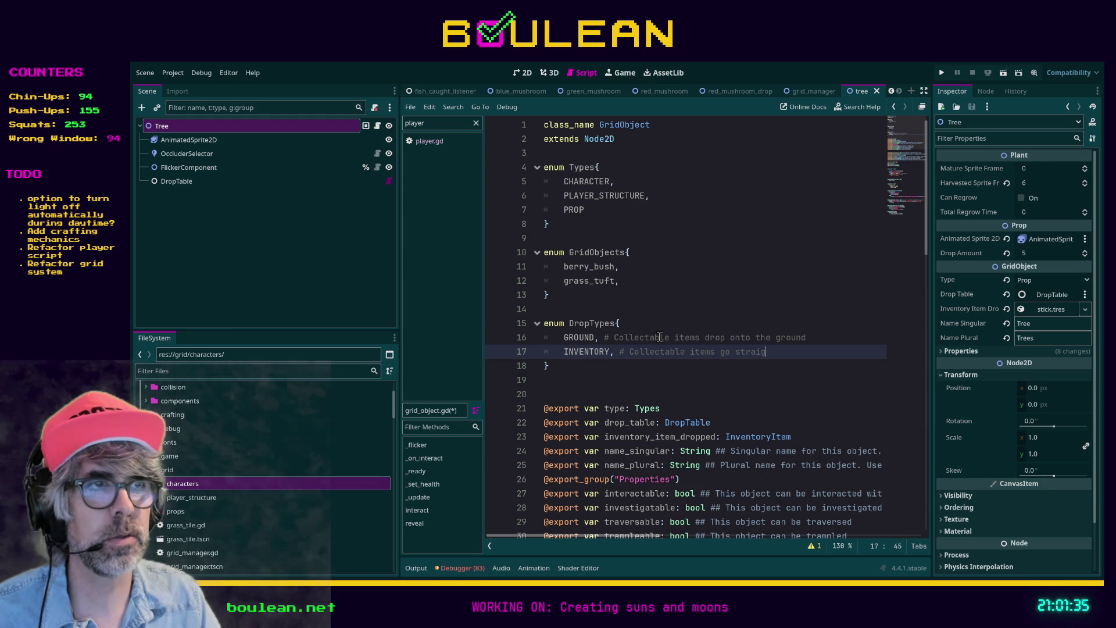
type("th")
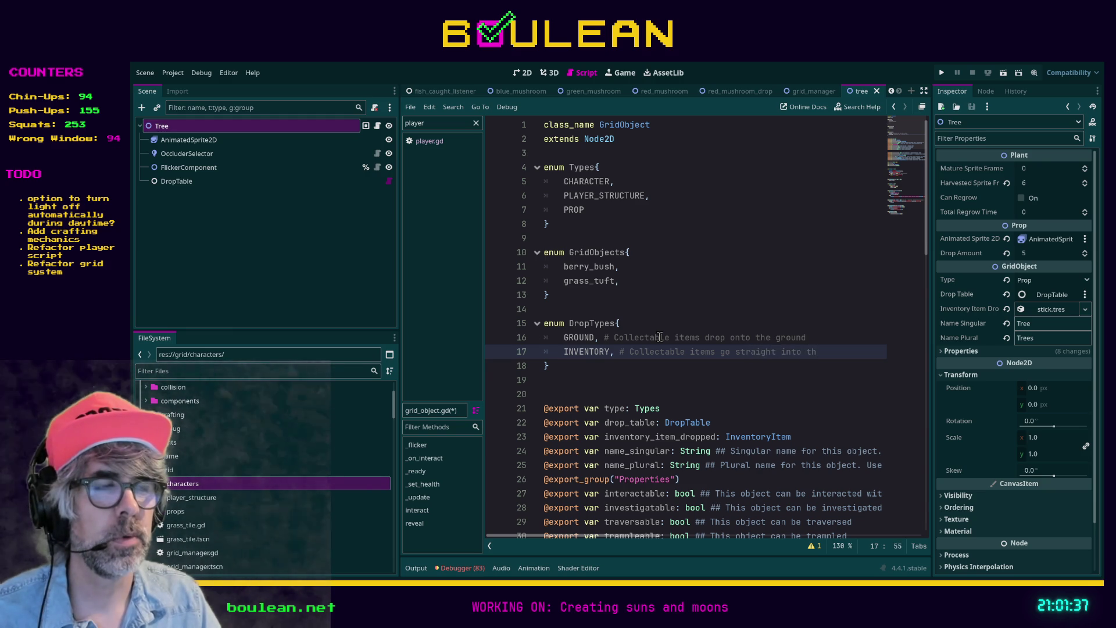
key("BackSpace")
key("BackSpace")
type("player")
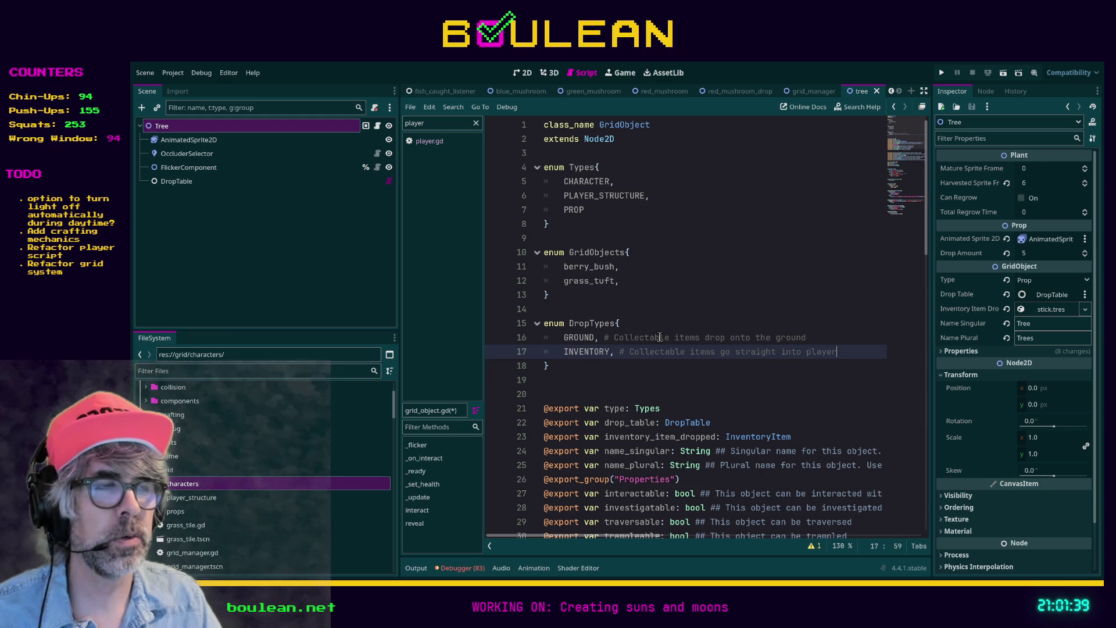
type("'s inventory")
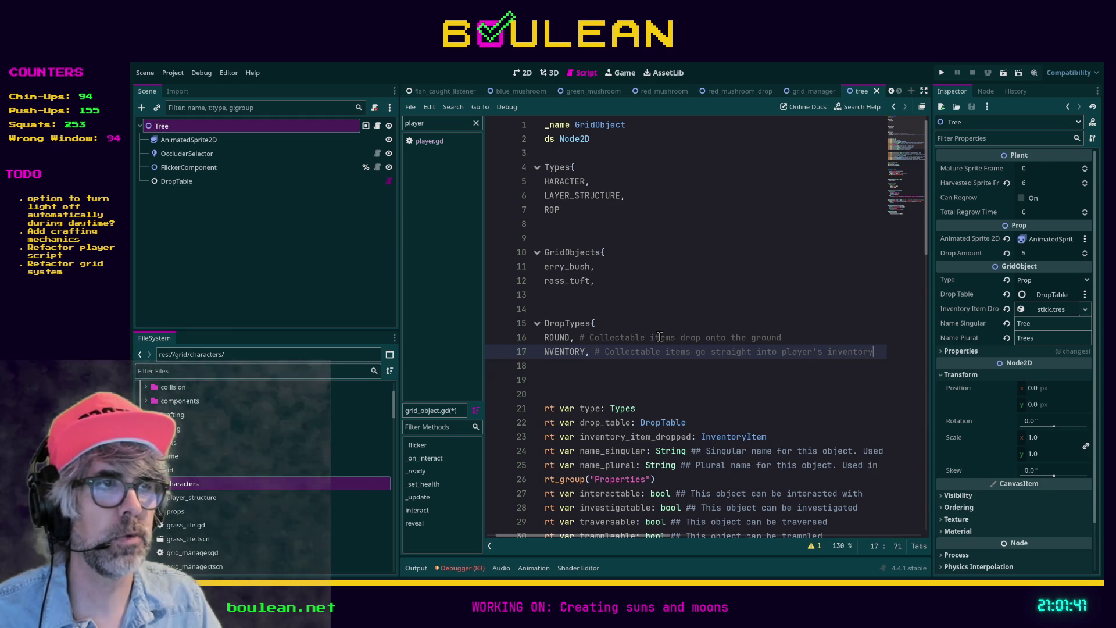
key("Home")
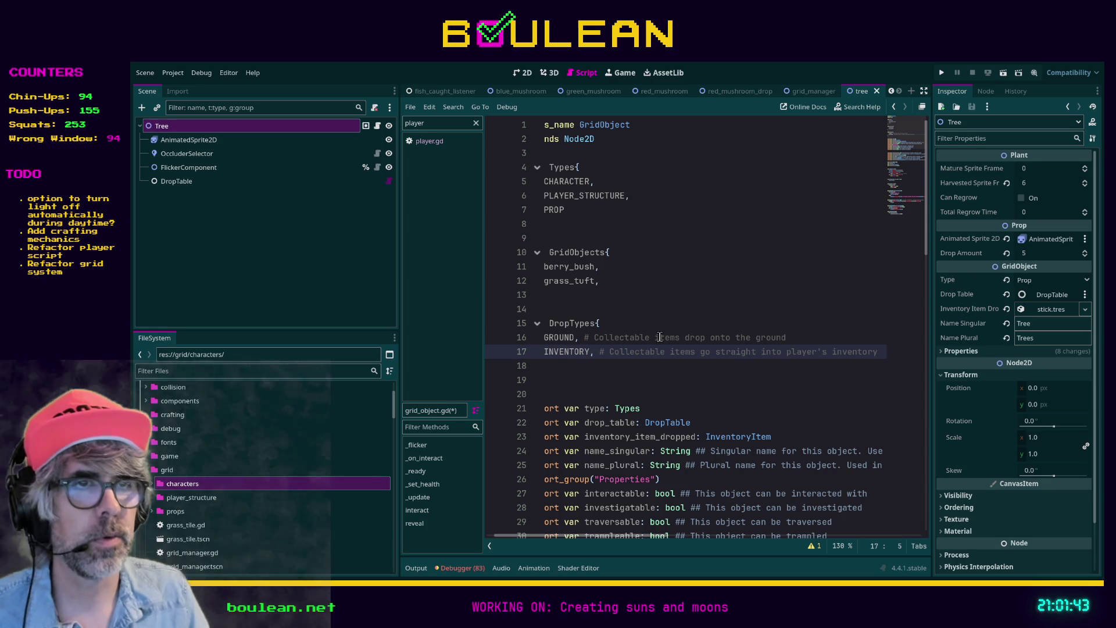
scroll(581, 412, "down", 1)
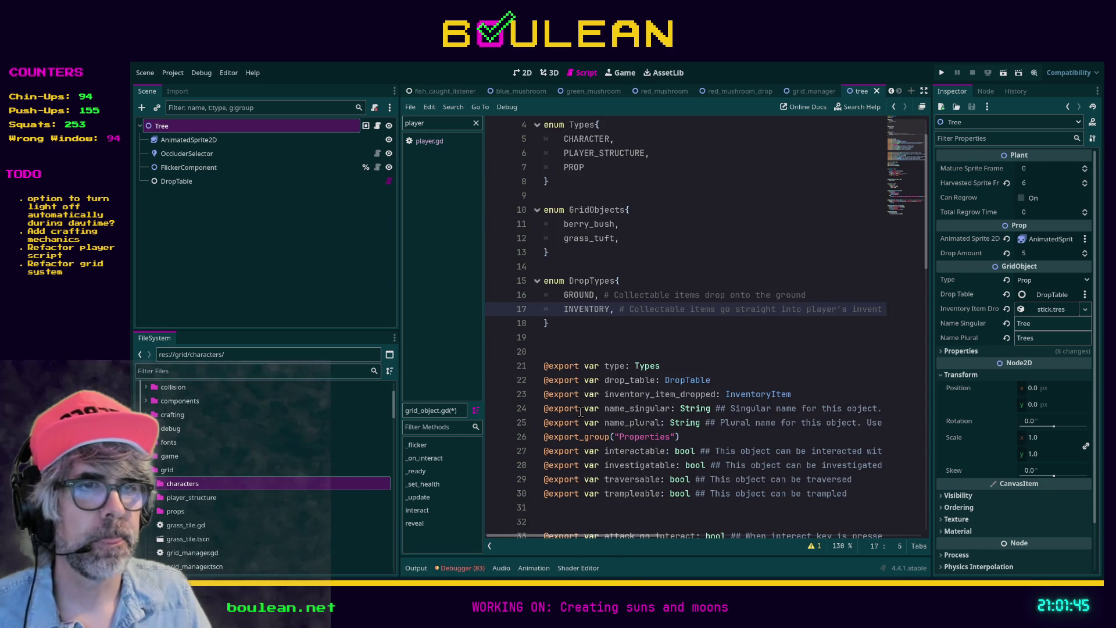
scroll(581, 412, "down", 1)
left_click_drag(693, 397, 580, 396)
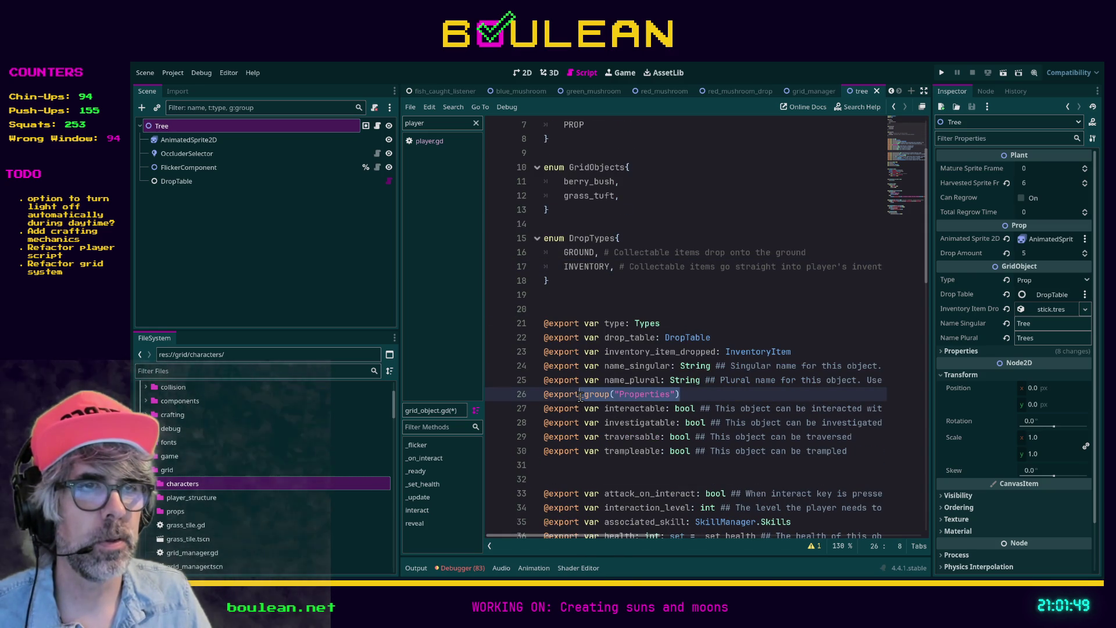
left_click(545, 398)
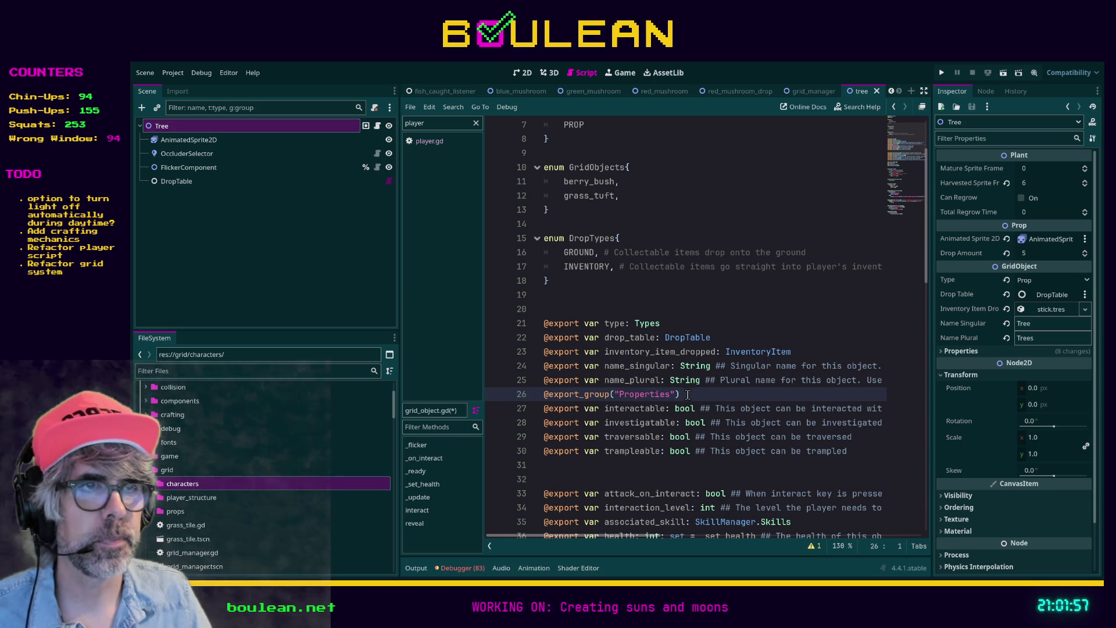
left_click(554, 480)
key("Up")
type("@ expo")
key("BackSpace")
key("BackSpace")
key("BackSpace")
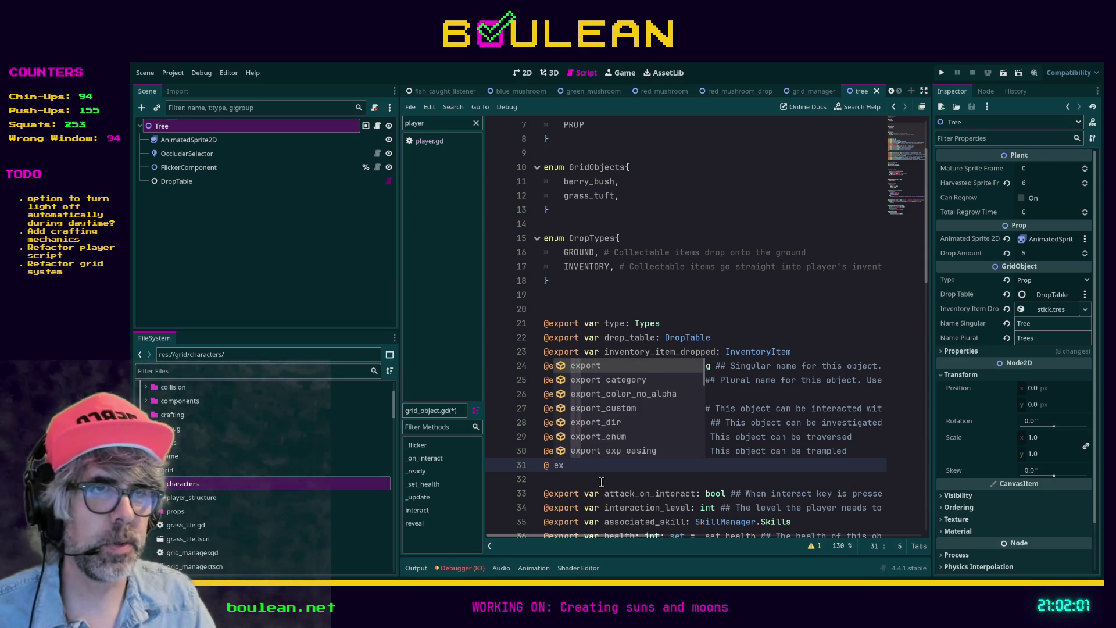
type("export var dro")
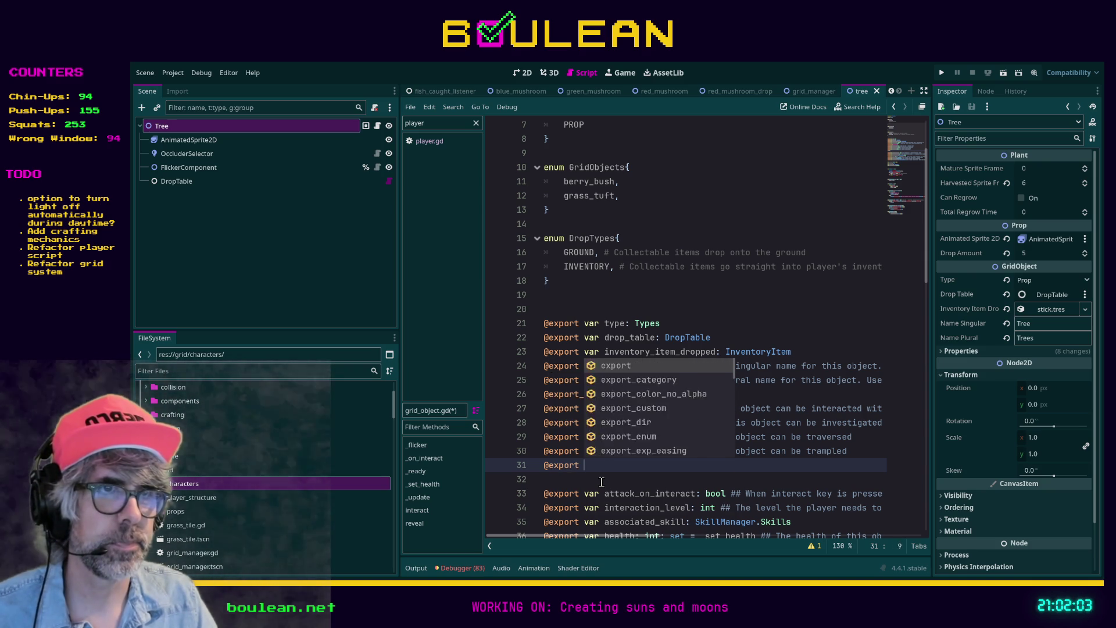
type("p_type: ")
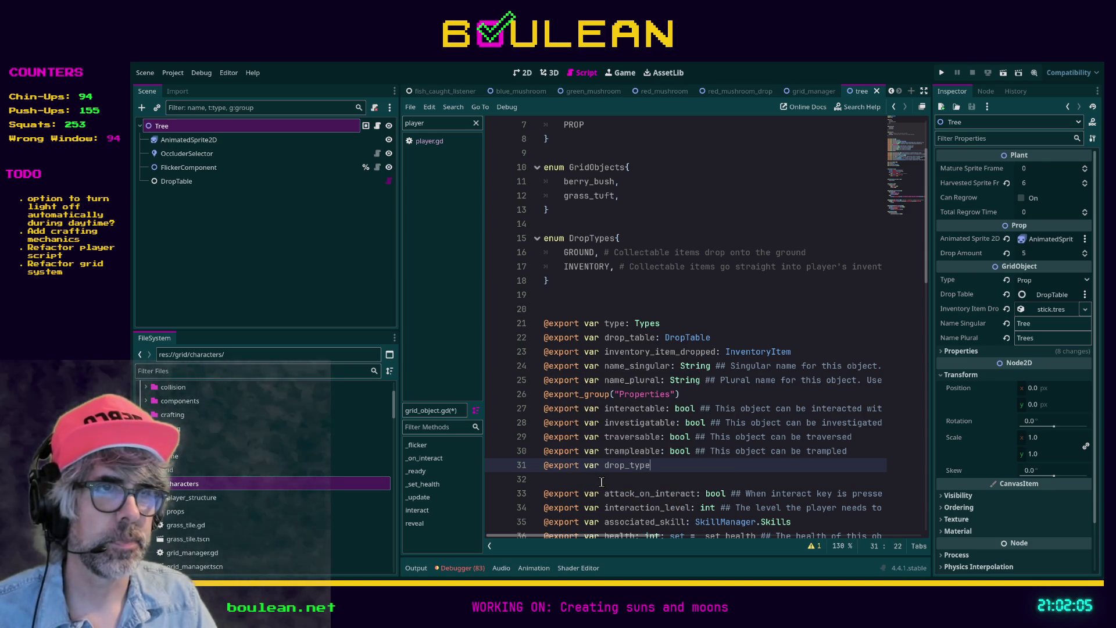
type("DropTy")
key("Return")
- Document drop_type as whether drops fall on the ground or go to inventory, and save
type("##")
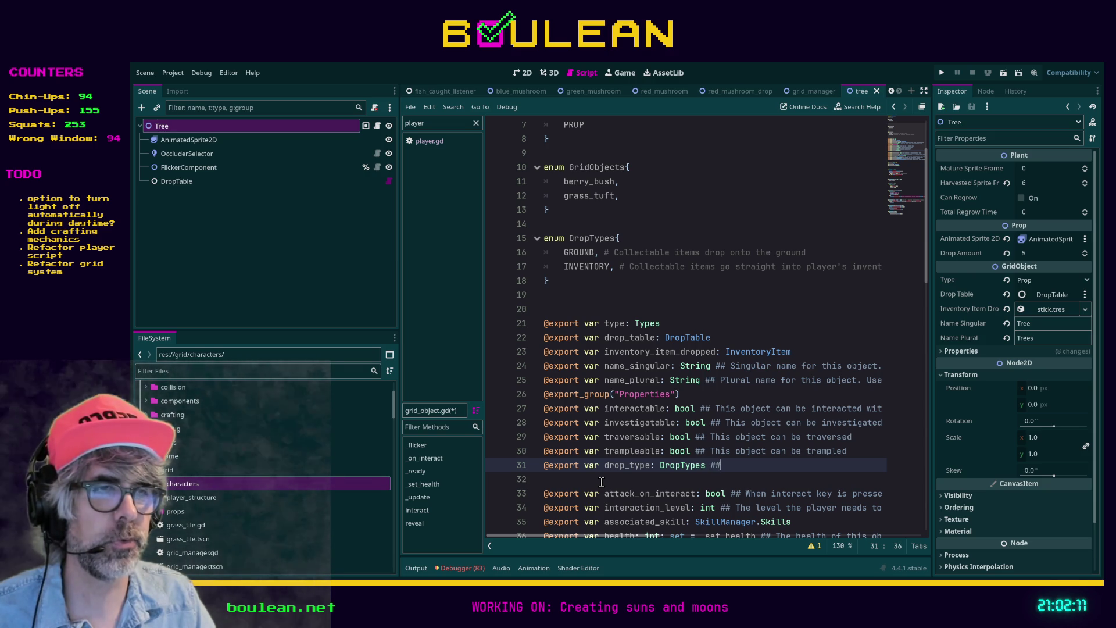
type(" Does")
key("BackSpace")
key("BackSpace")
key("BackSpace")
type("drops ")
type("fall on the ground ")
type("or go straigh")
type("t to the player's ")
type("inventor")
key("ctrl+s")
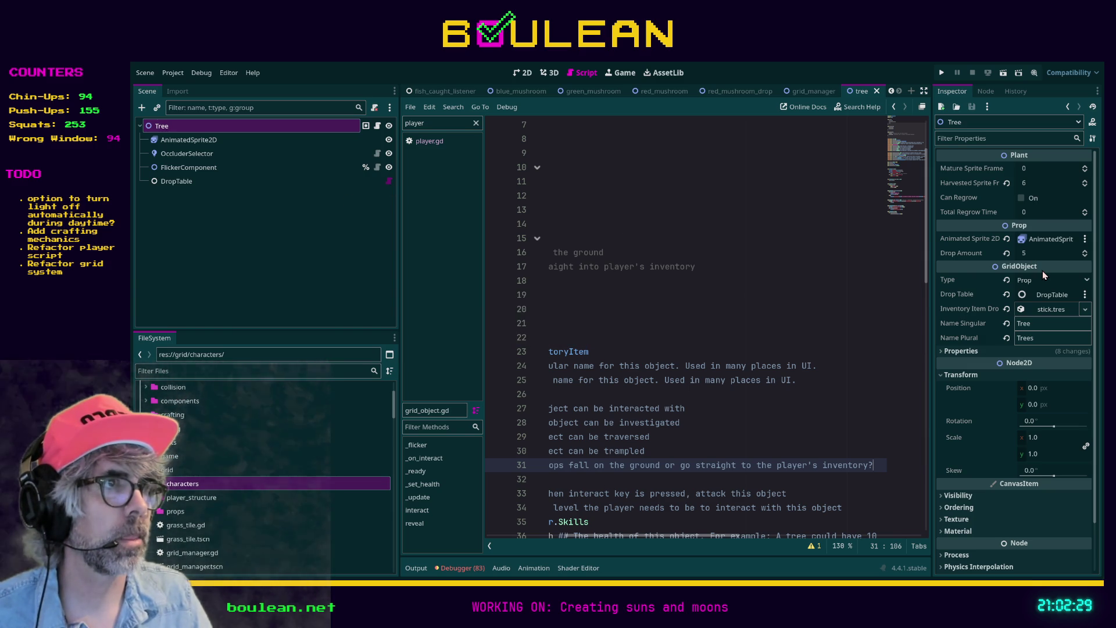
- Expand the Inspector's Properties section to reveal Drop Type set to Ground
left_click(940, 354)
left_click(940, 353)
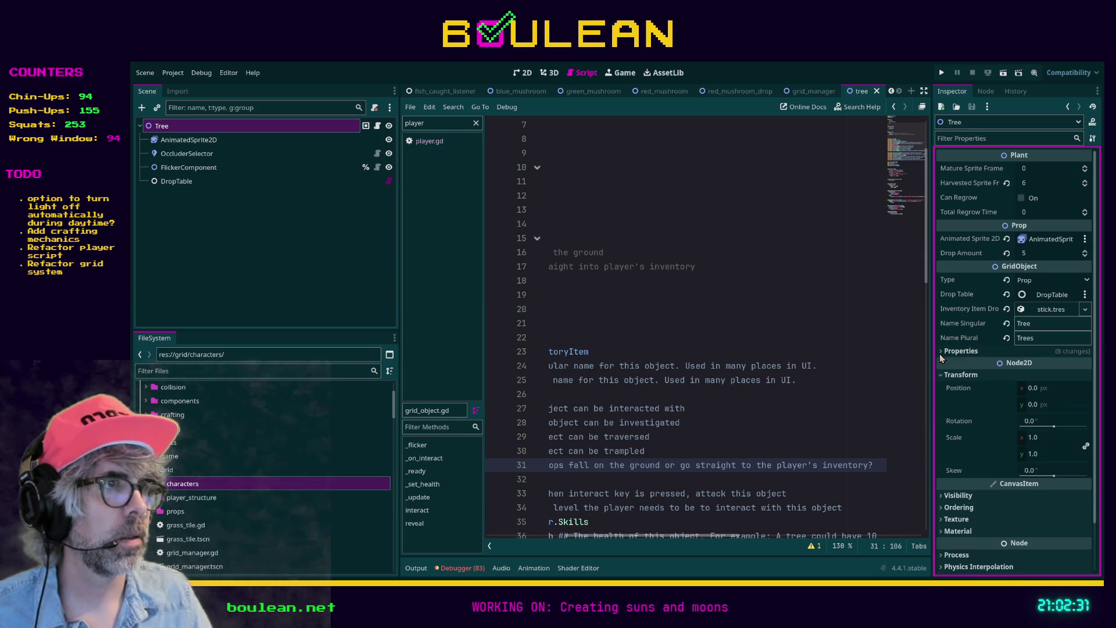
key("Up")
key("Up")
key("Up")
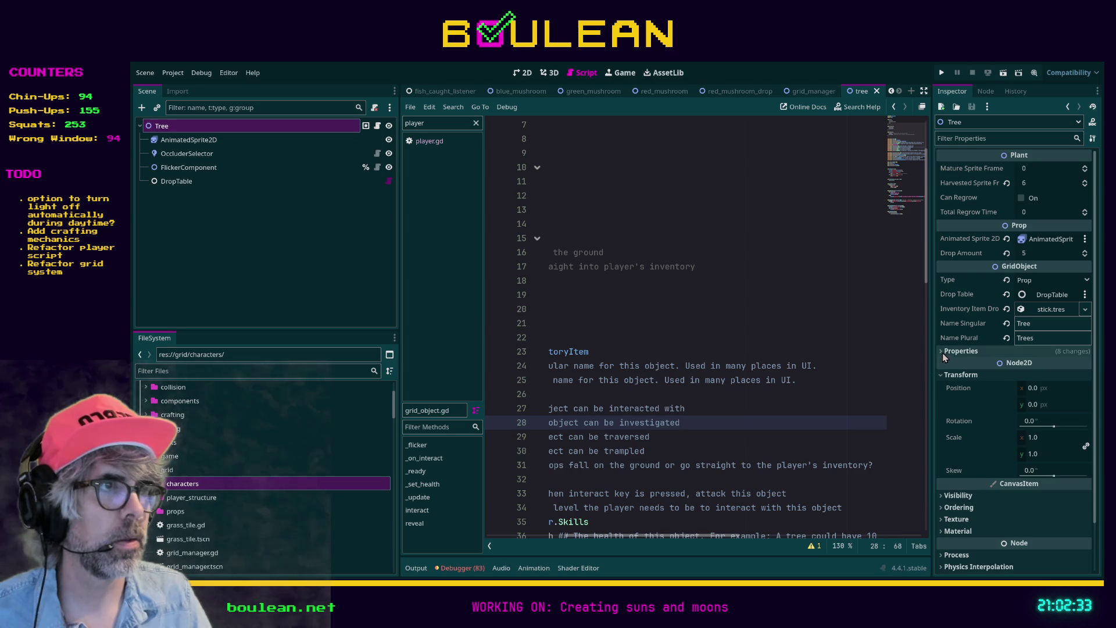
left_click(943, 353)
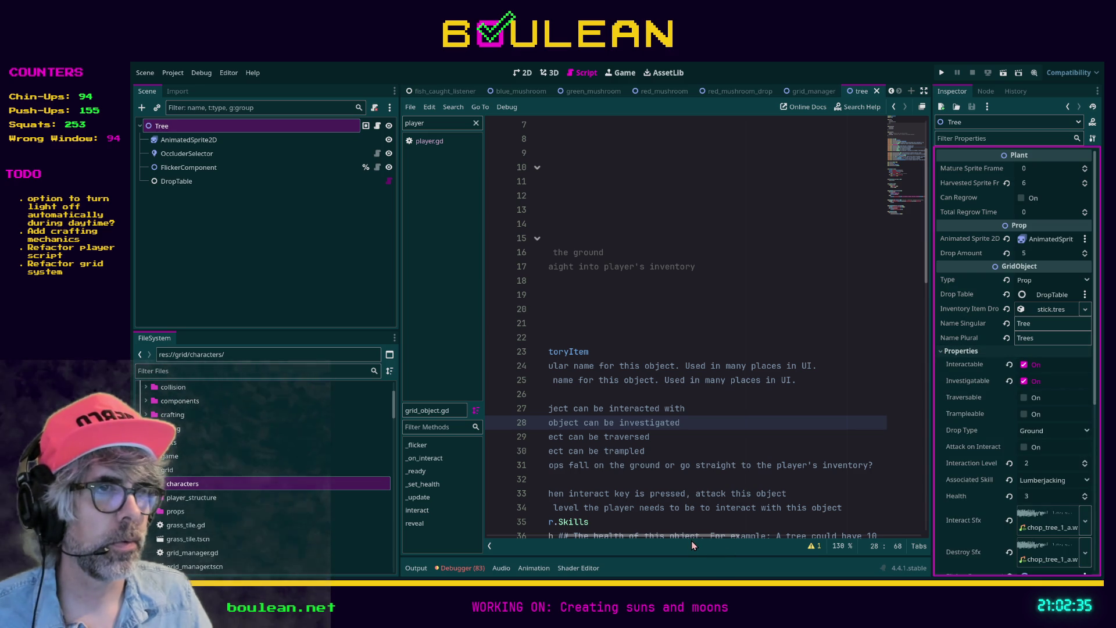
left_click_drag(691, 535, 564, 515)
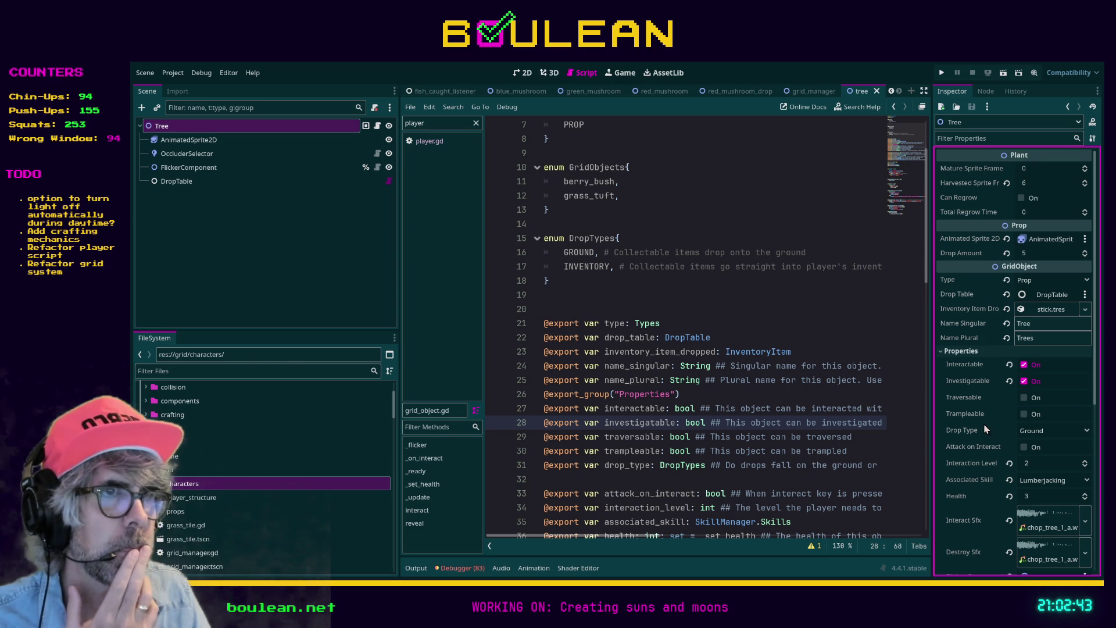
scroll(865, 382, "down", 2)
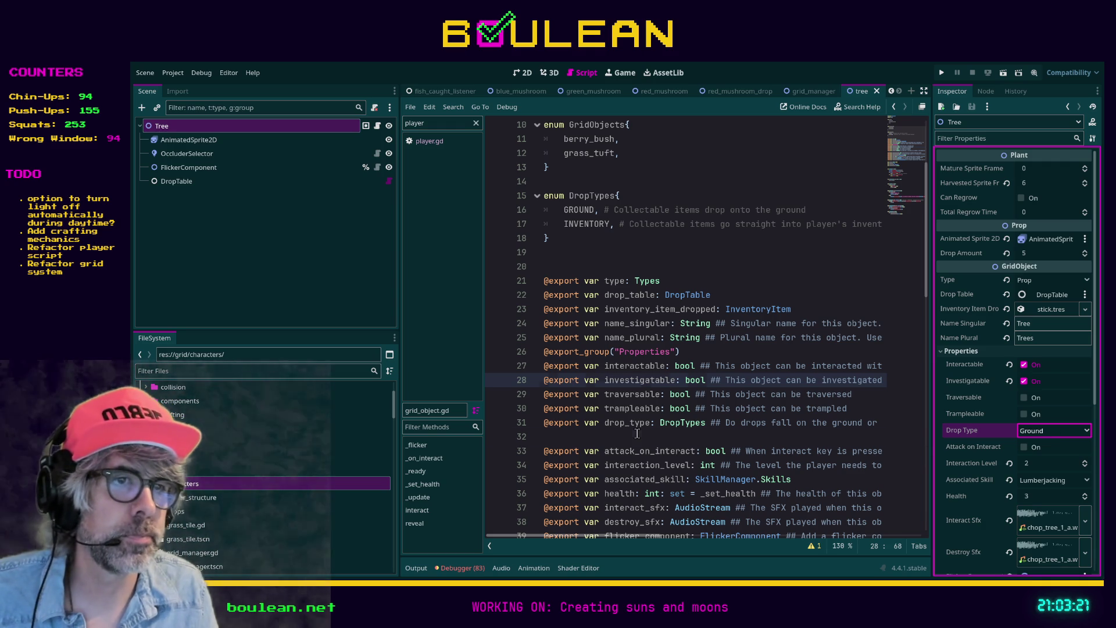
- Delete the blank line after the drop_type declaration in grid_object.gd
left_click(668, 437)
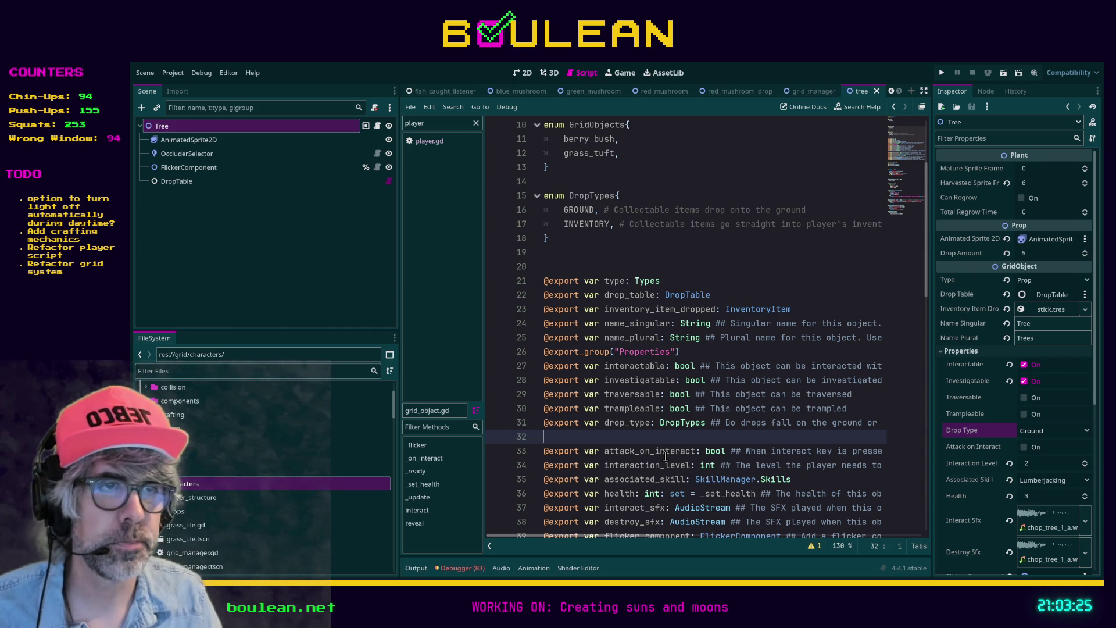
key("BackSpace")
key("Home")
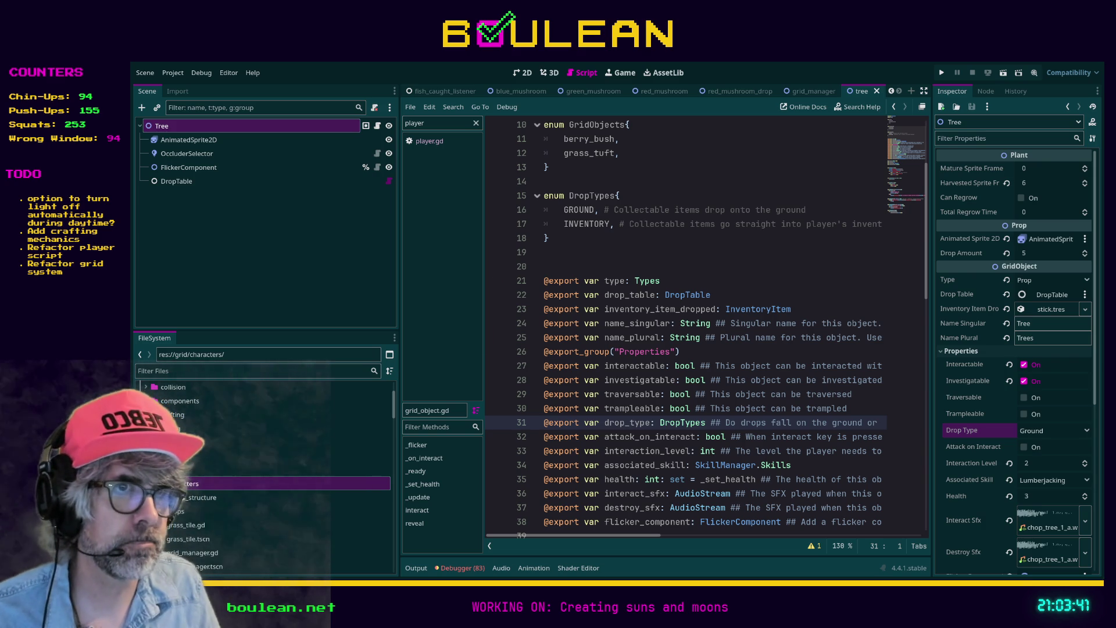
scroll(706, 330, "down", 2)
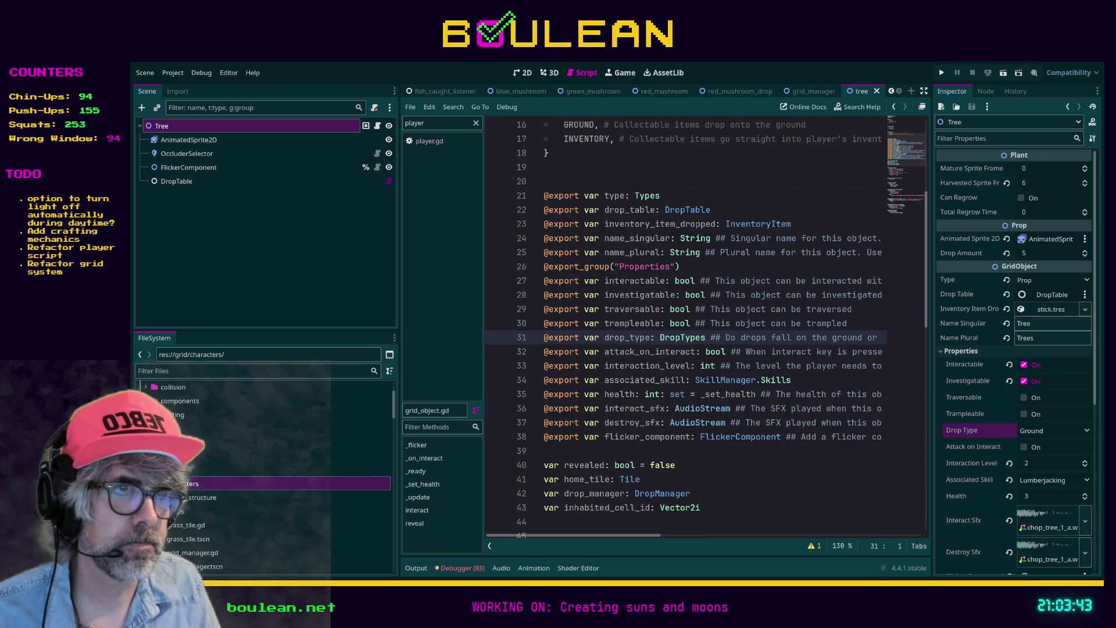
left_click(561, 448)
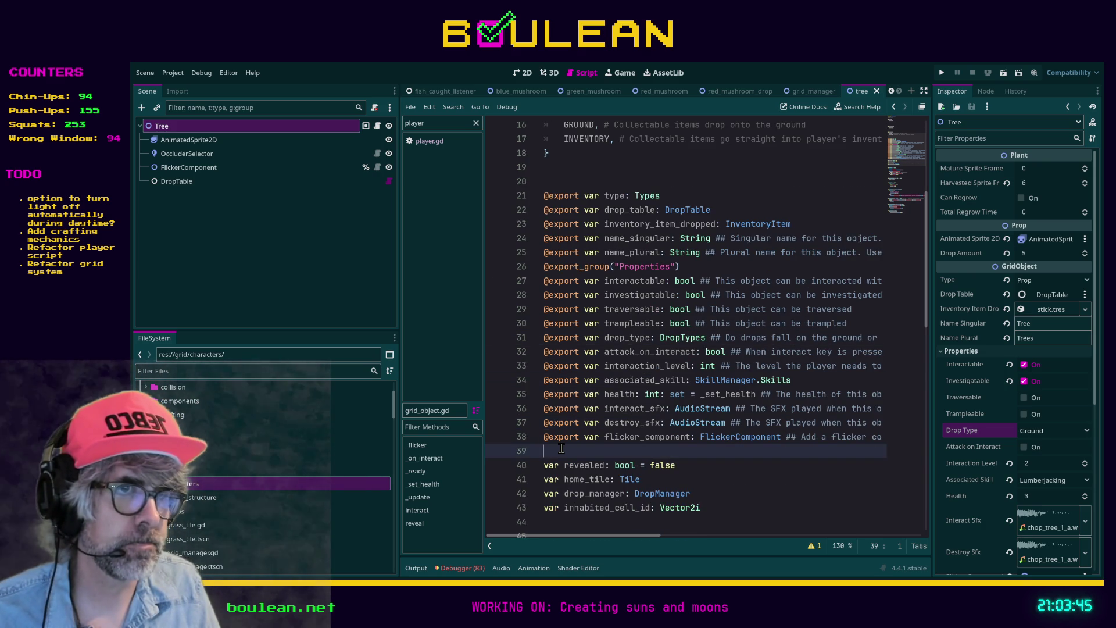
scroll(561, 449, "down", 1)
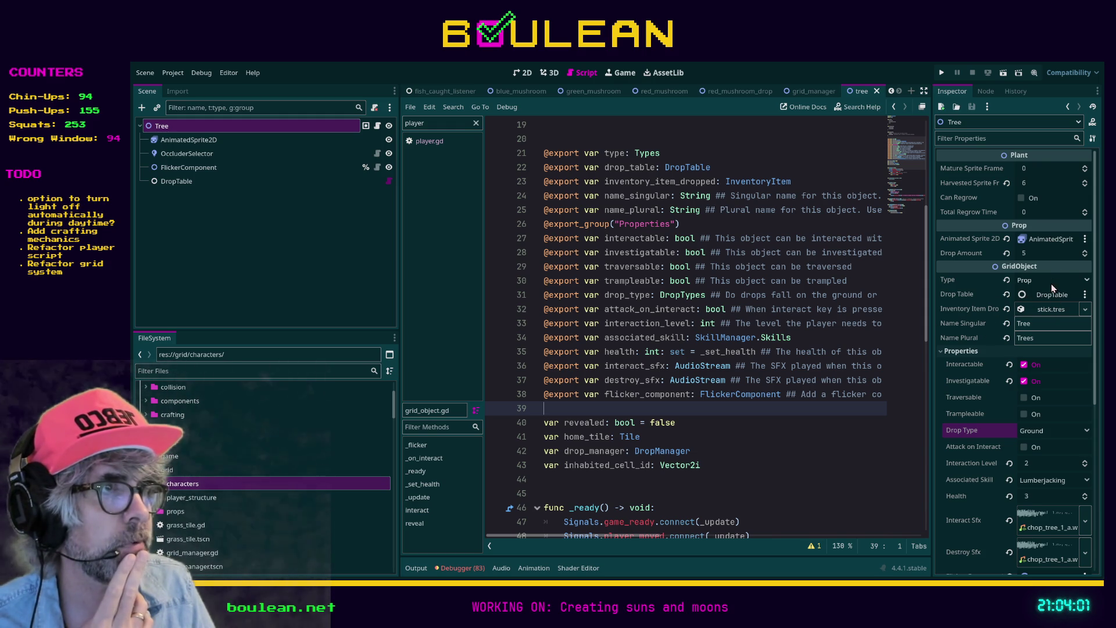
triple_click(716, 225)
key("ctrl+k")
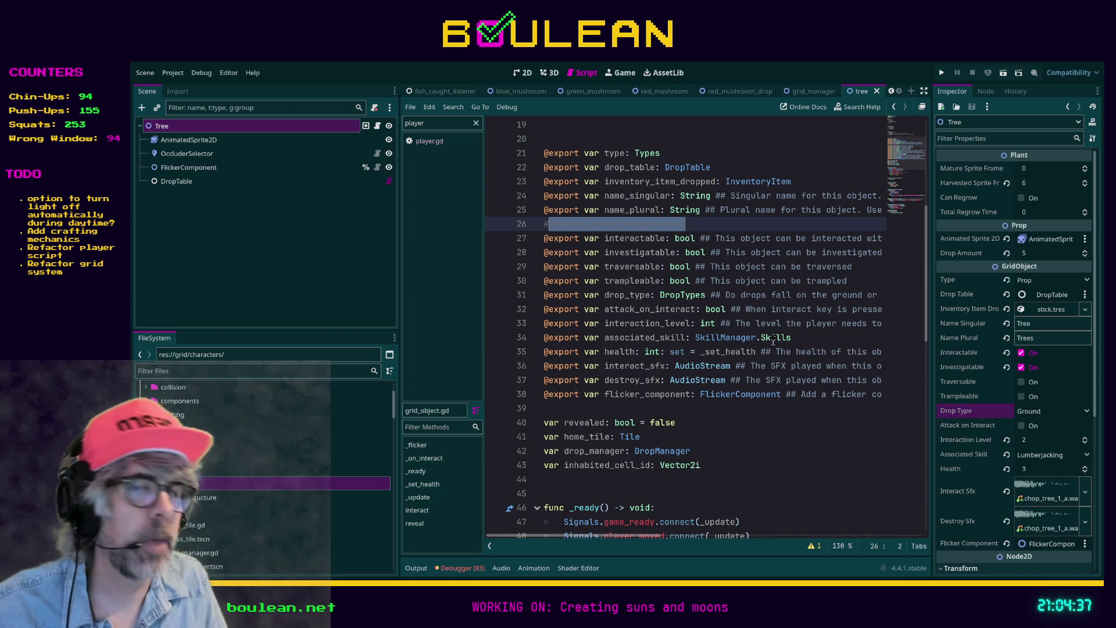
- Filter the project files by "listener" and open prop_destroyed_listener.gd
left_click(265, 370)
type("listener")
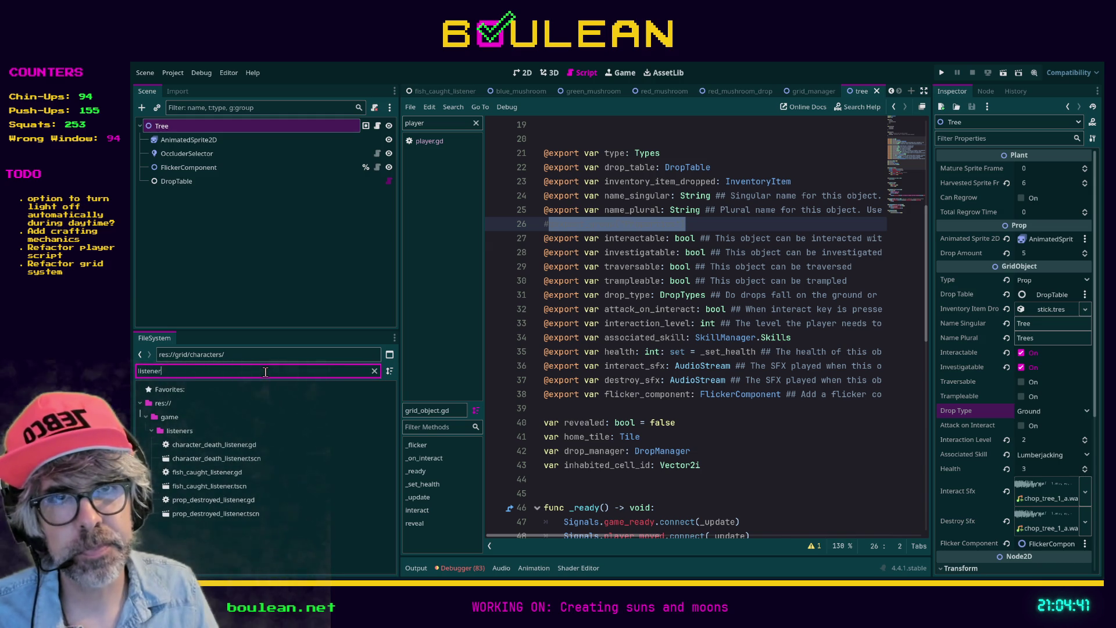
double_click(227, 514)
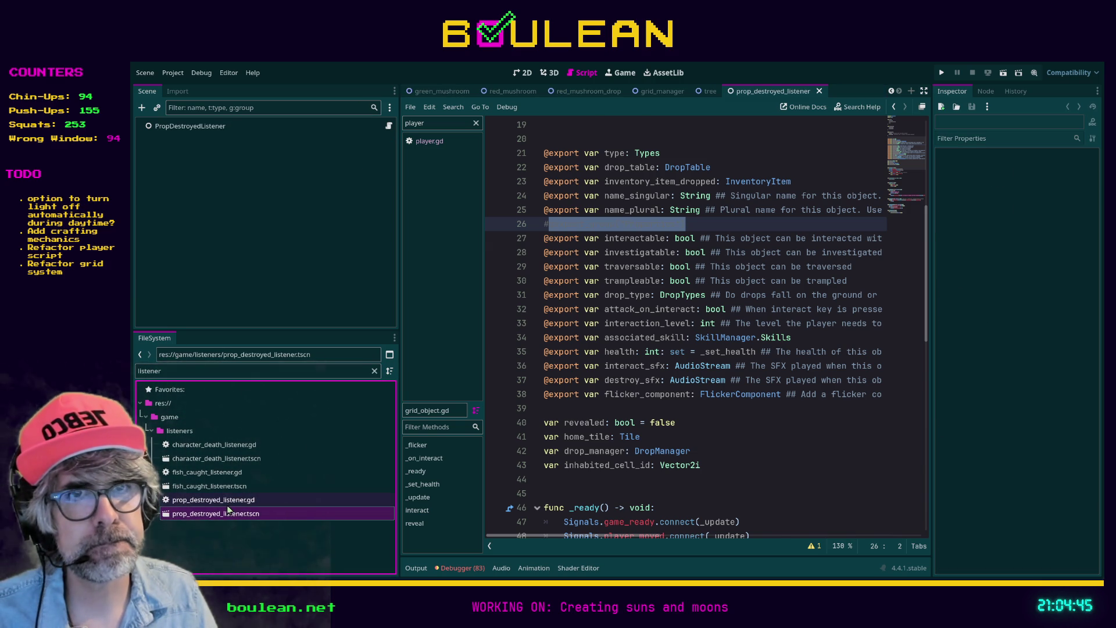
double_click(223, 501)
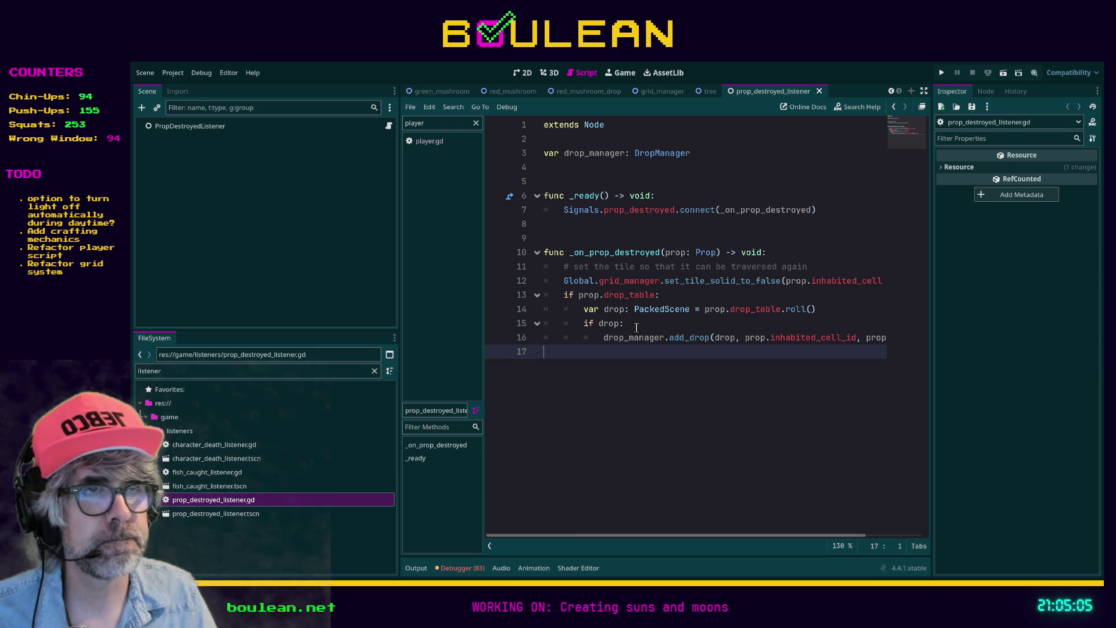
- Under if drop:, add a condition checking prop.drop_type against GridObject.DropTypes.GROUND
left_click(636, 327)
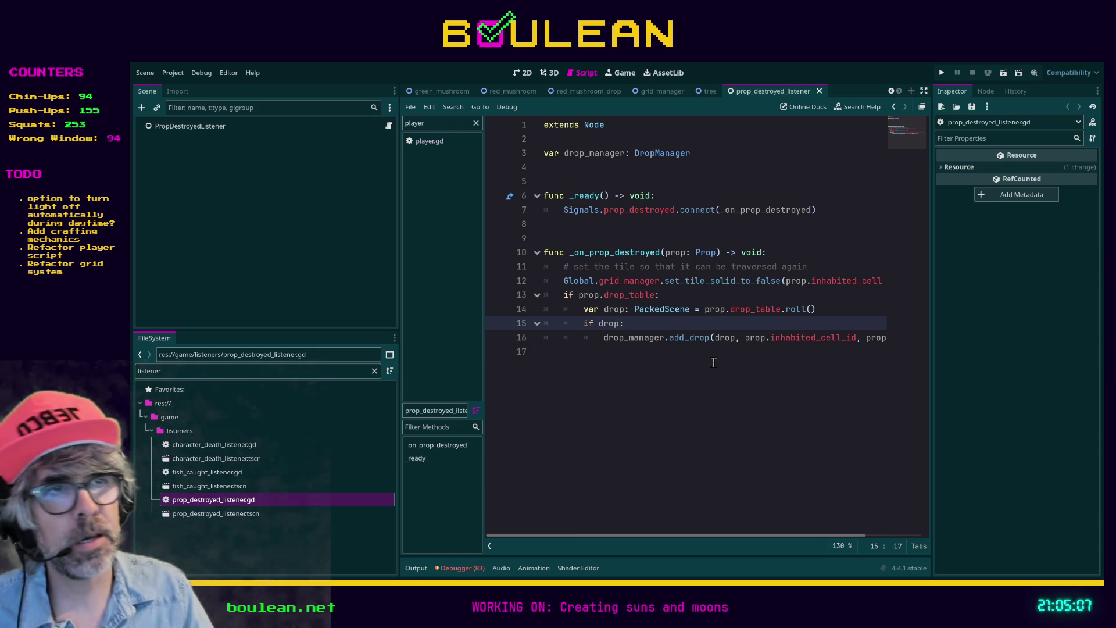
key("Return")
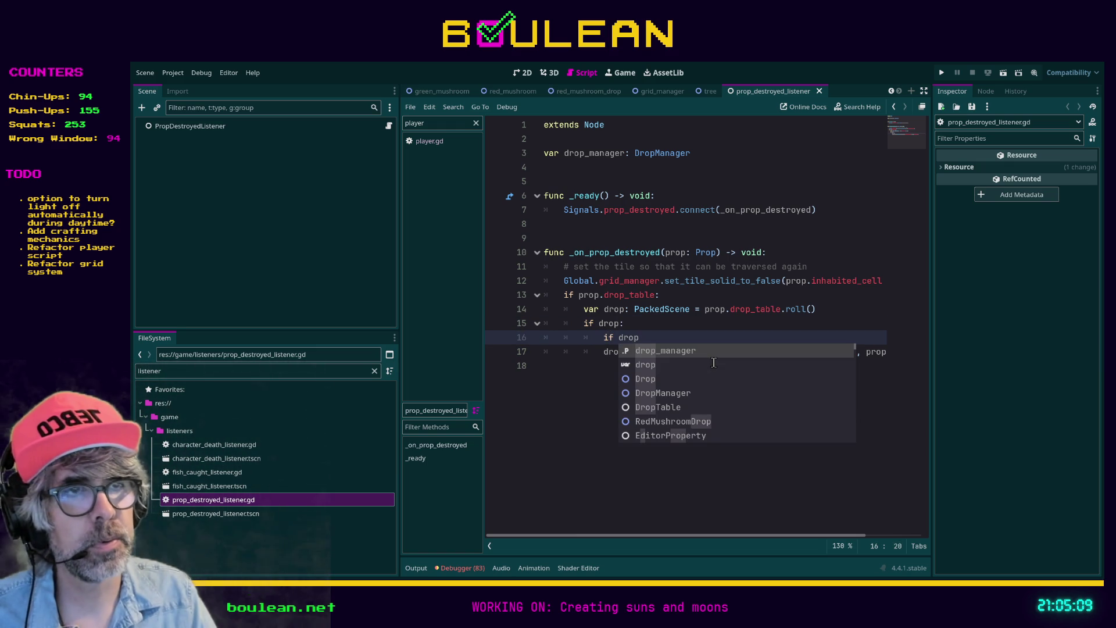
type("_t")
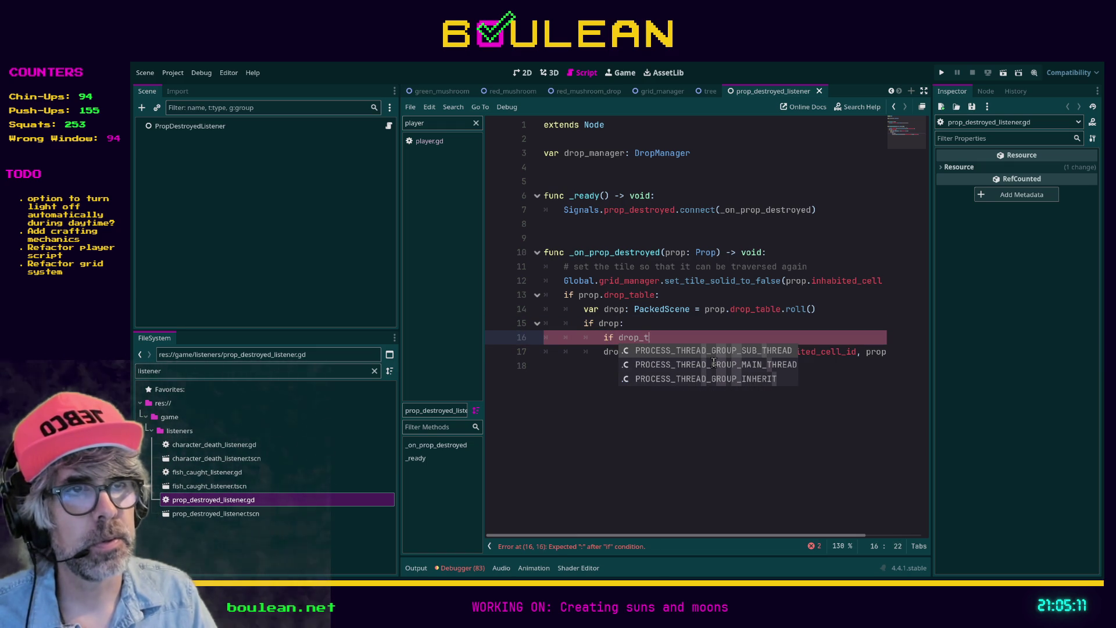
key("BackSpace")
key("BackSpace")
key("BackSpace")
type("prop.drop_t")
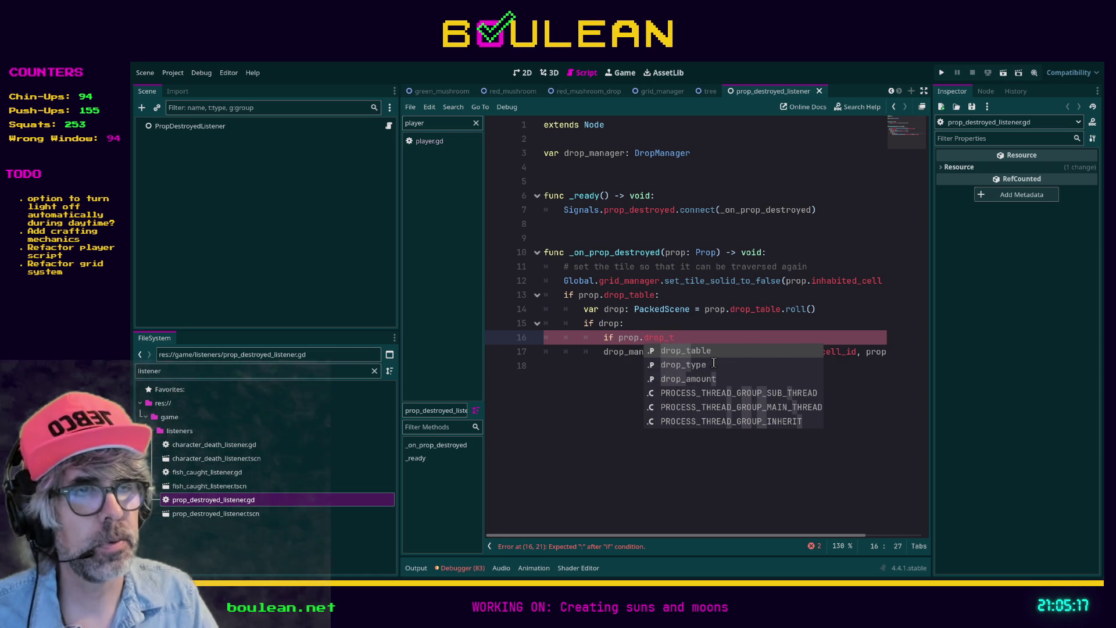
key("Down")
key("Return")
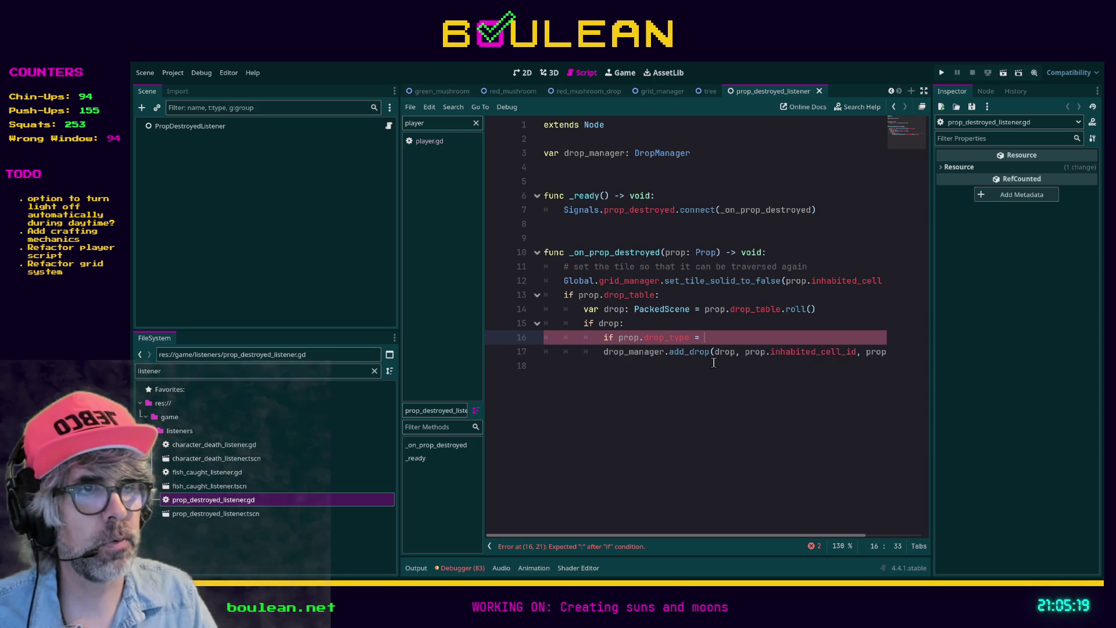
type("= ")
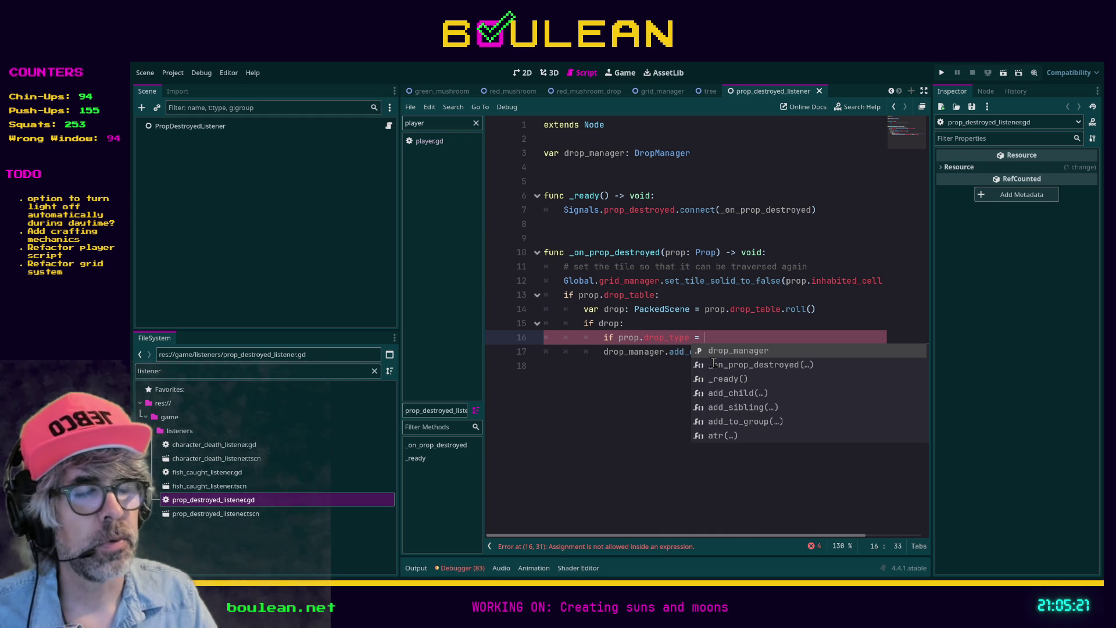
type("GridOb")
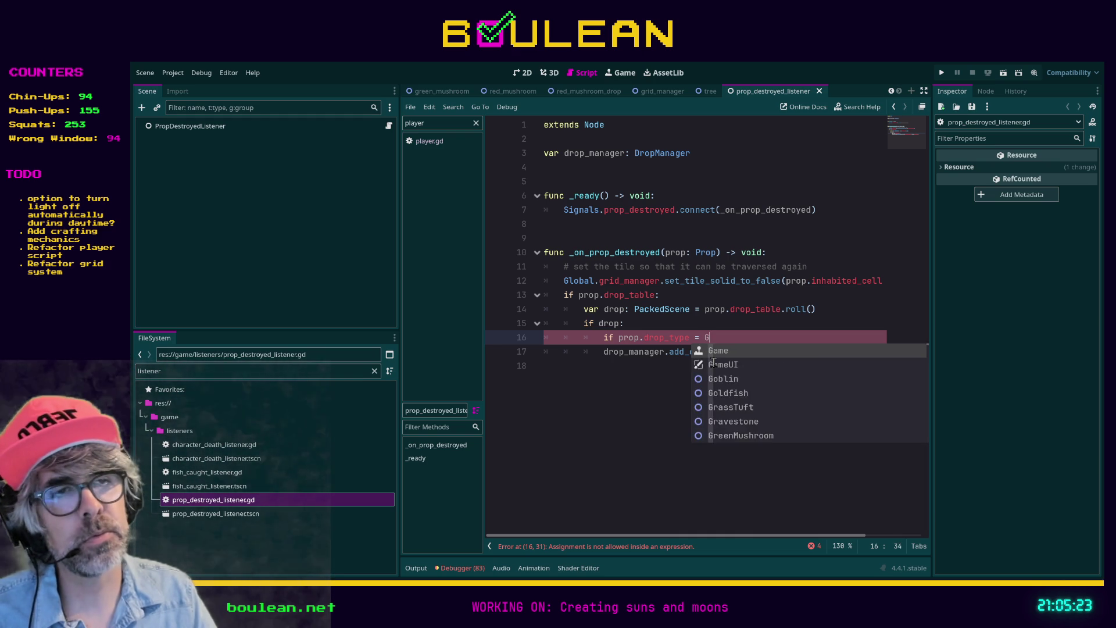
key("Return")
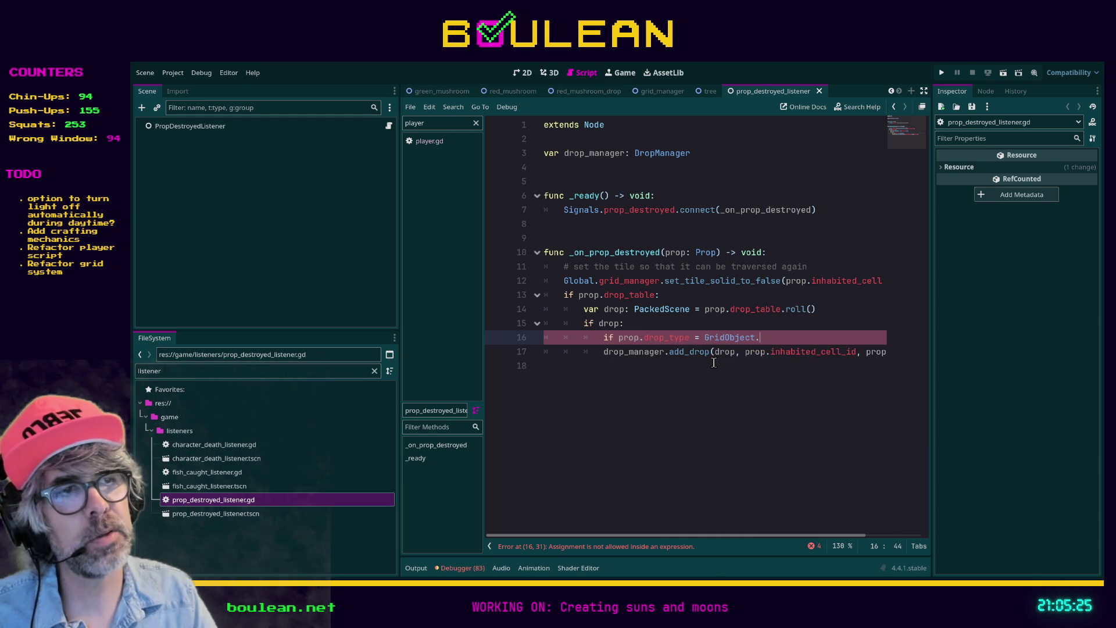
type(".D")
key("Return")
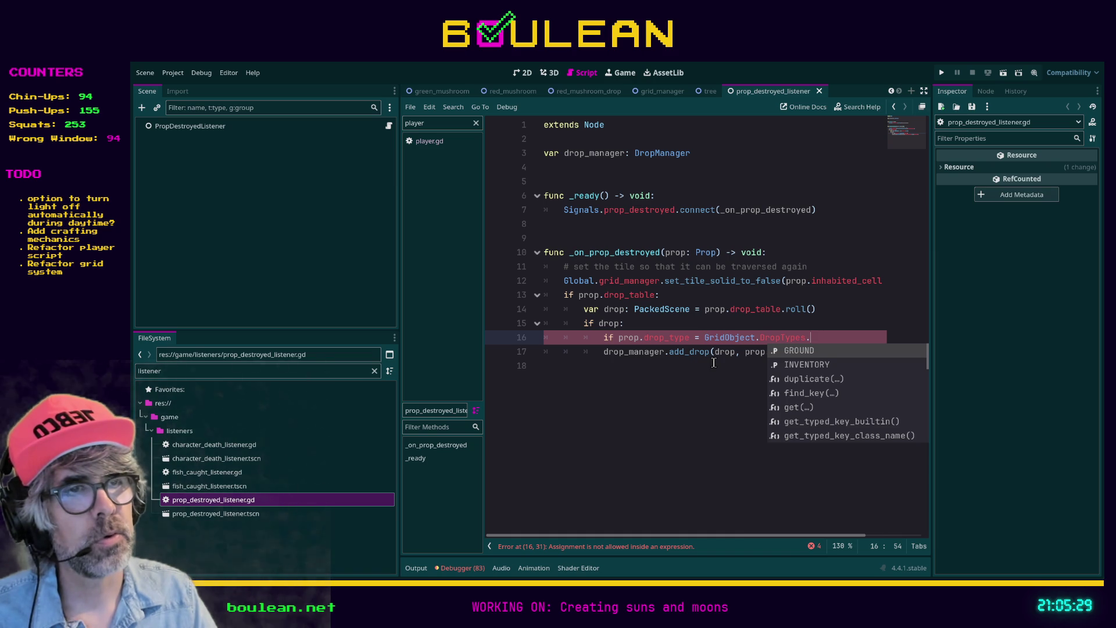
key("Return")
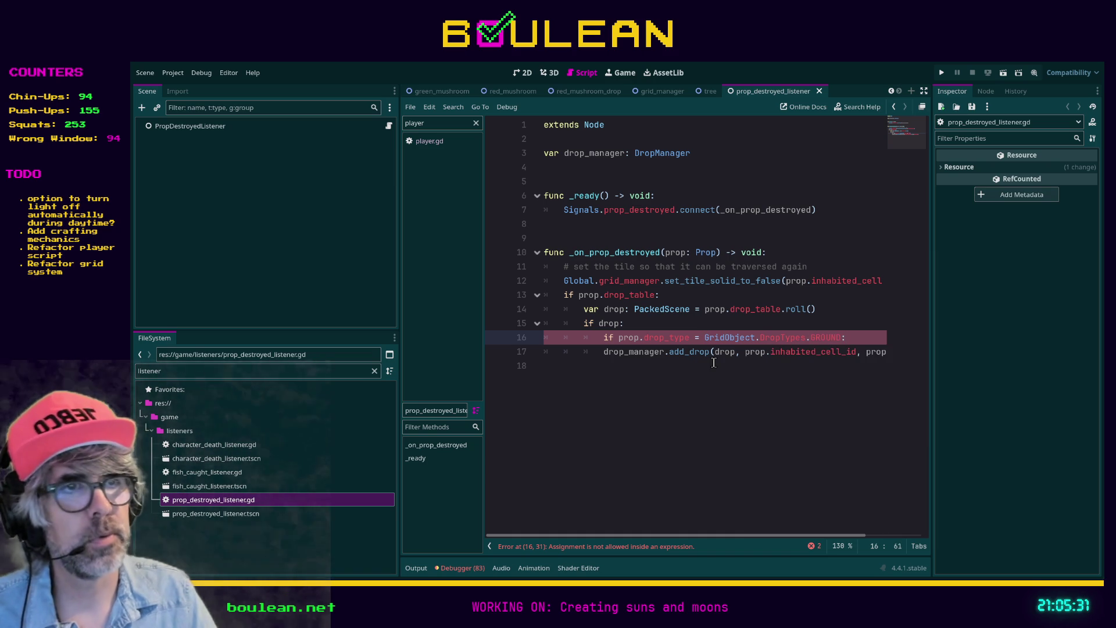
- Indent the add_drop call beneath the new GROUND condition
key("Down")
key("Home")
key("Tab")
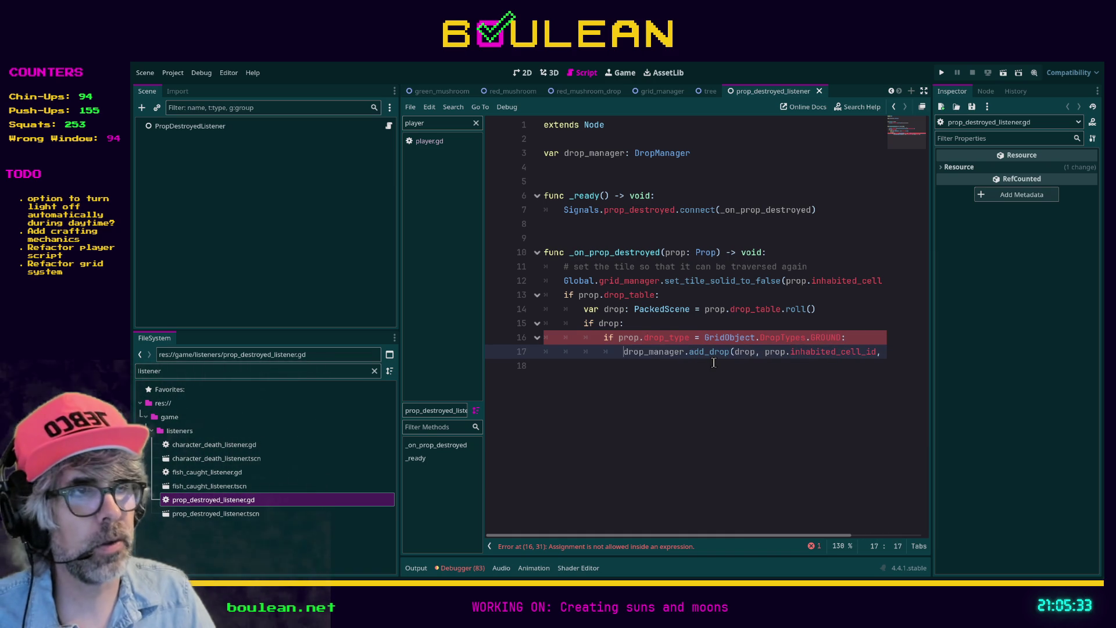
key("End")
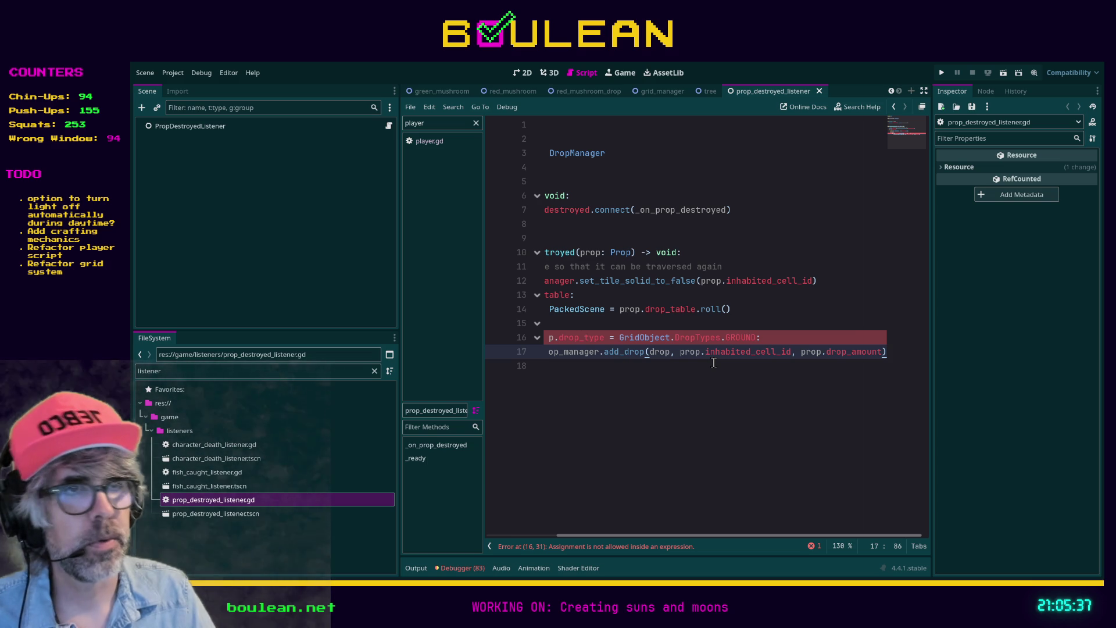
- Change '=' to '==' in the GROUND check to clear the assignment error
left_click(612, 338)
type("=")
key("Escape")
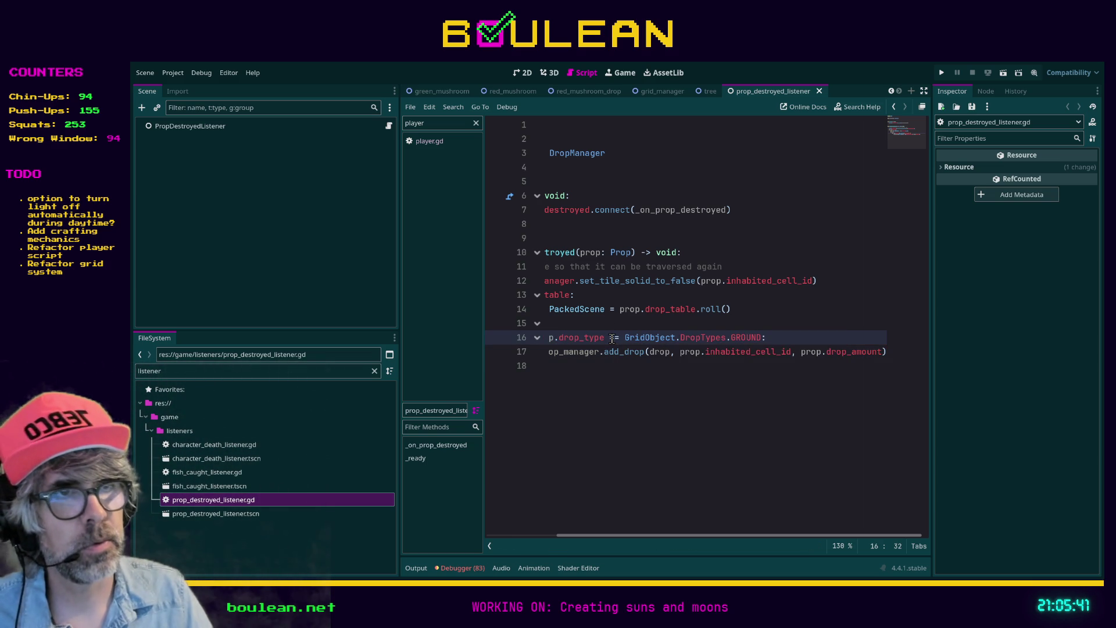
key("Down")
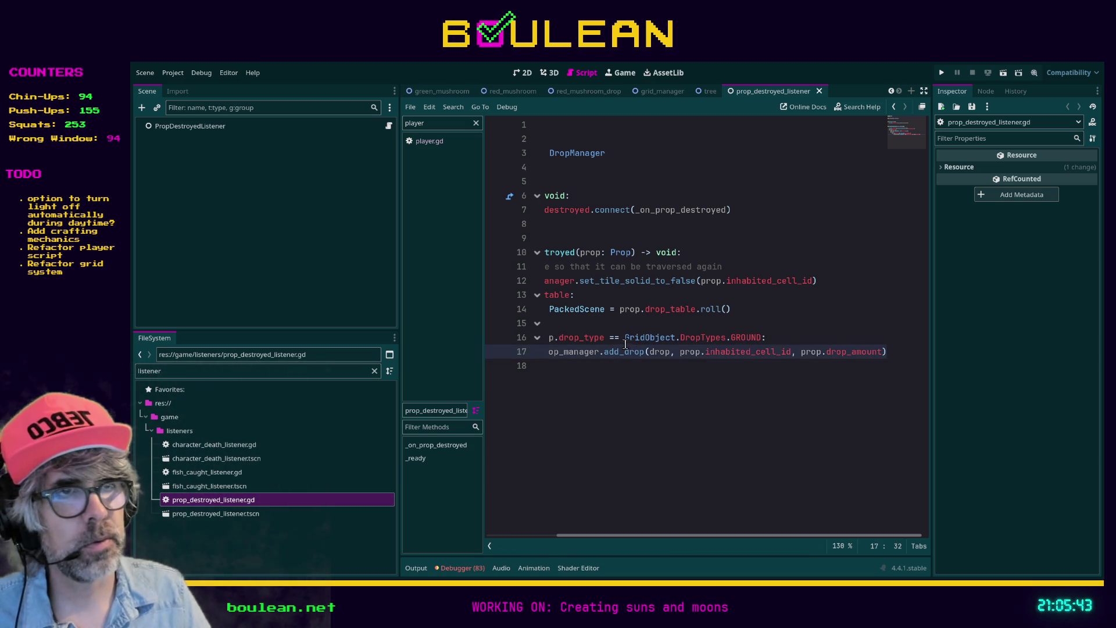
key("BackSpace")
key("Down")
key("Down")
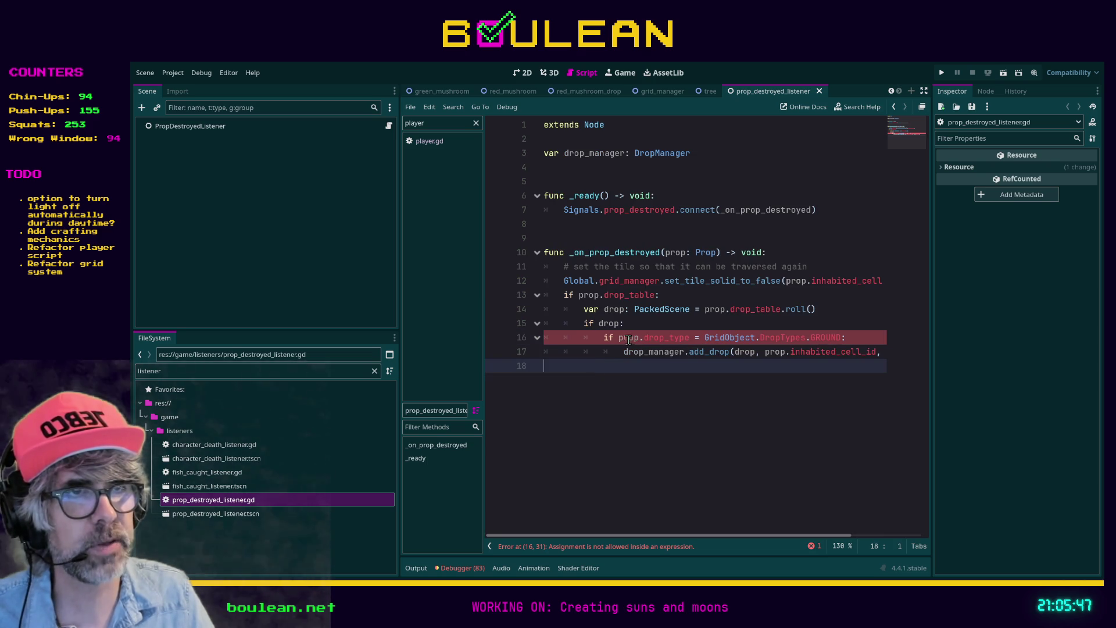
left_click(695, 338)
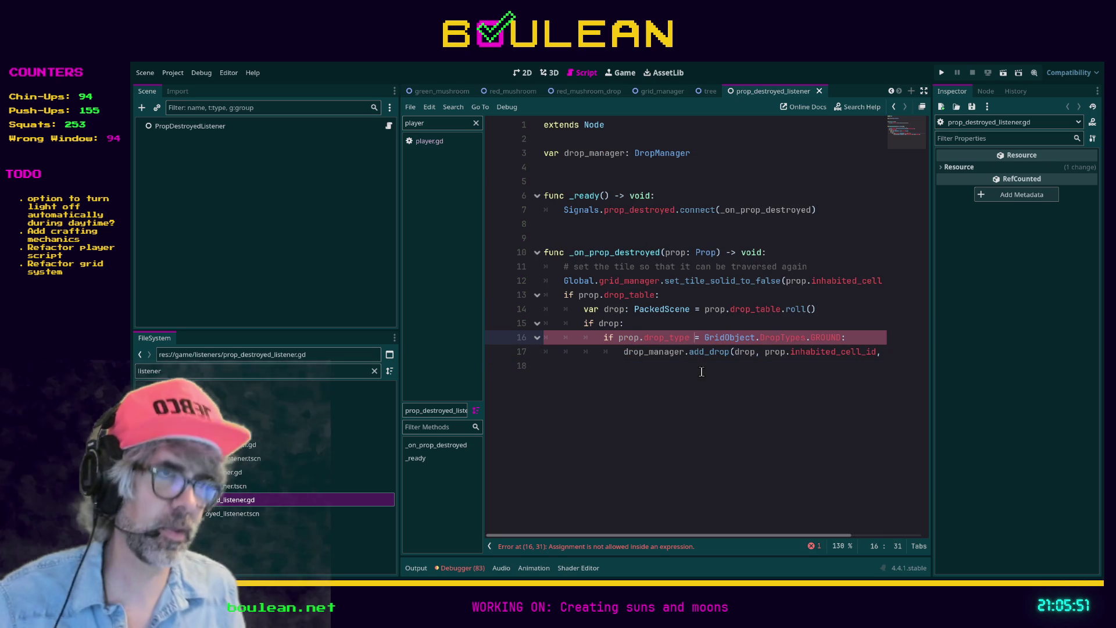
type("=")
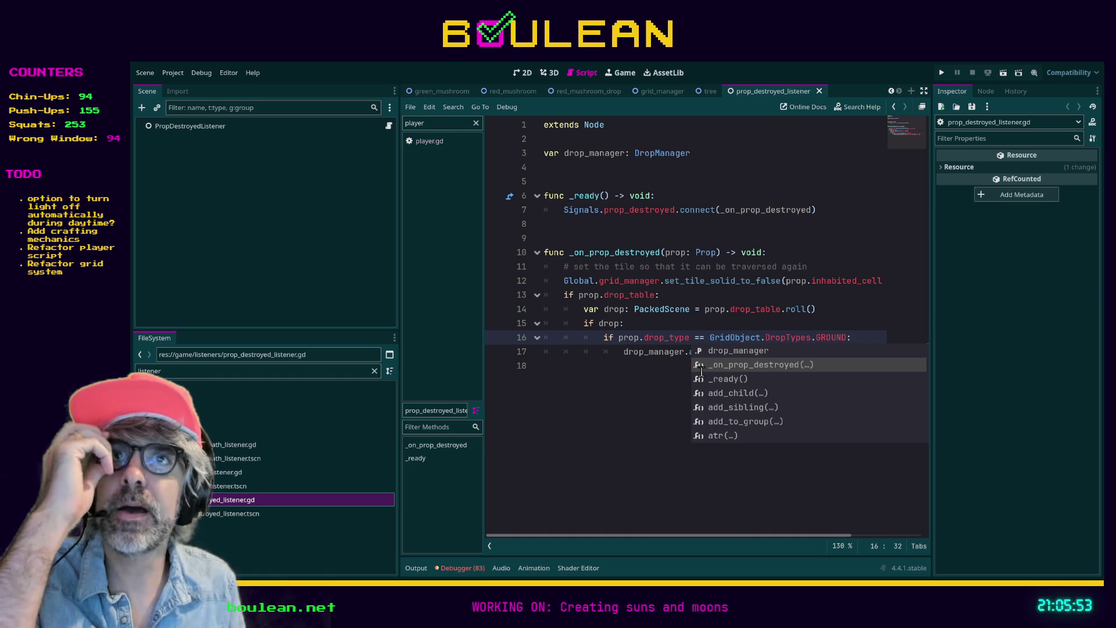
left_click(659, 352)
left_click(610, 364)
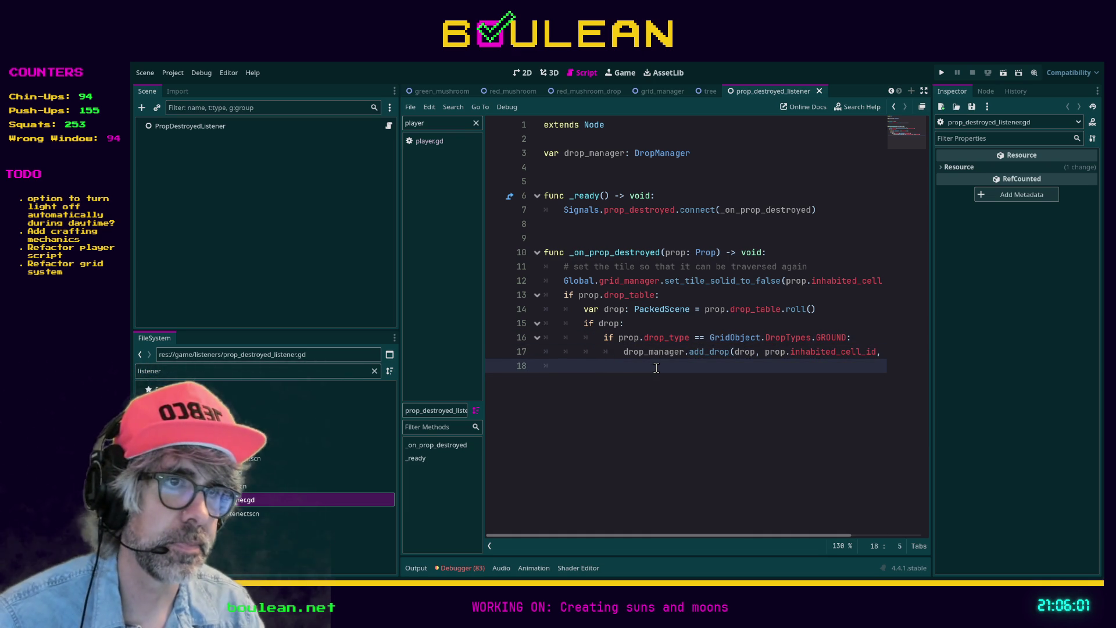
- Add an elif prop.drop_type == GridObject.DropTypes.INVENTORY: branch
key("Tab")
type("elif prop.d")
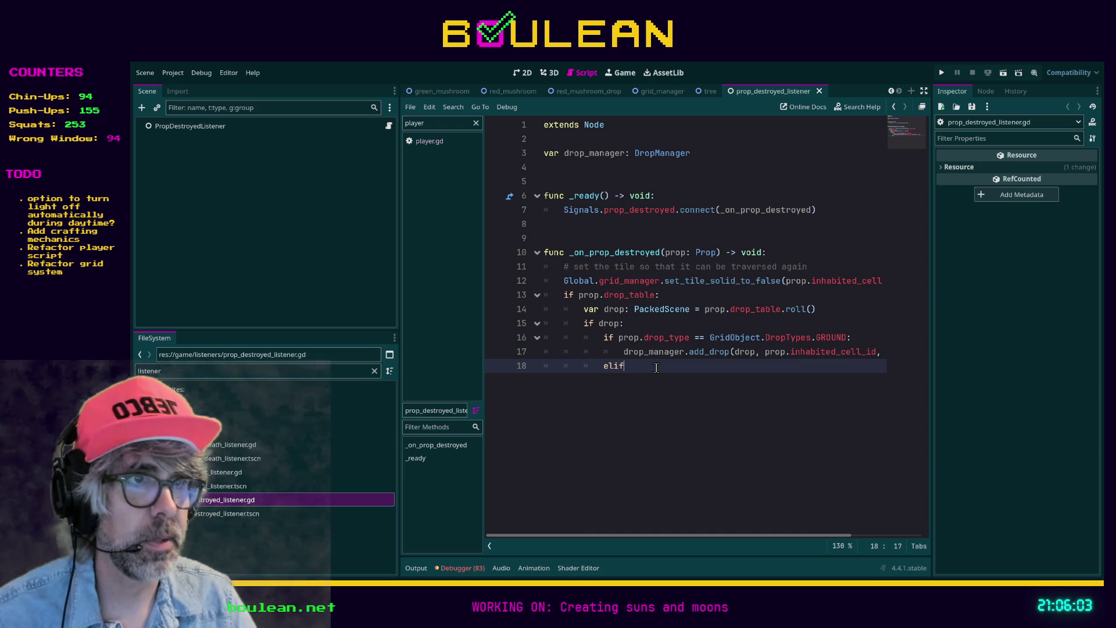
type("rop_typ")
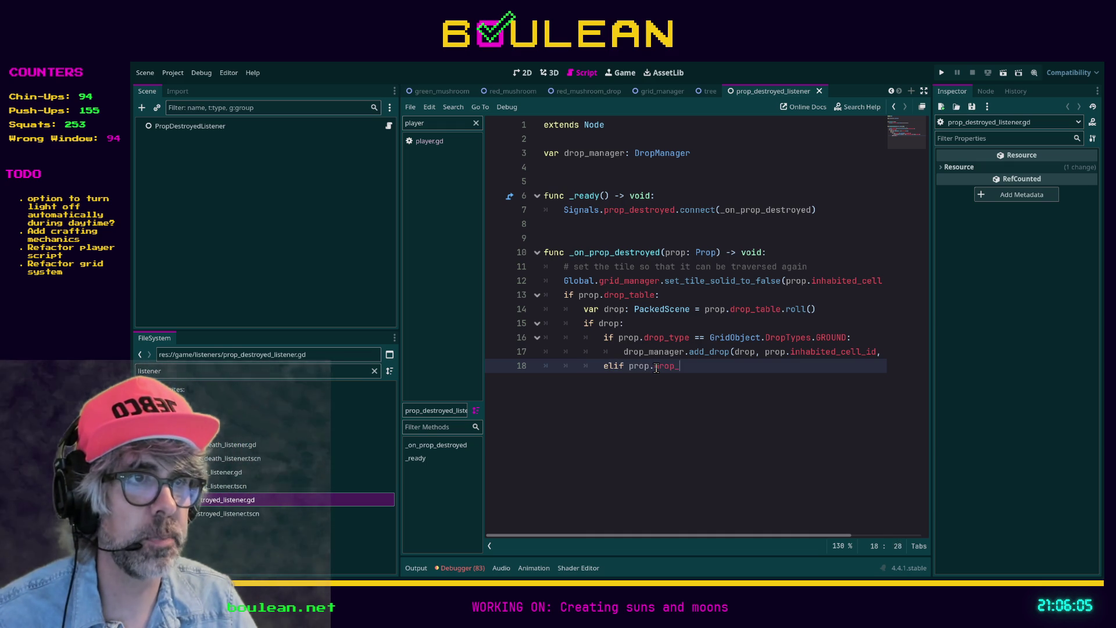
type("e == GridObject.")
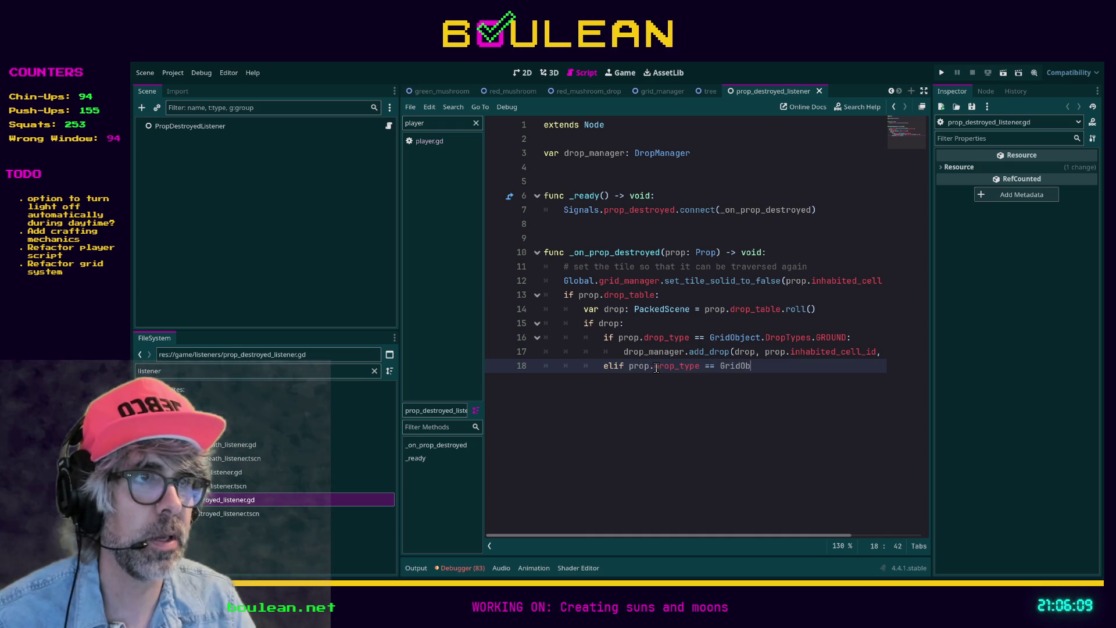
type("Drop")
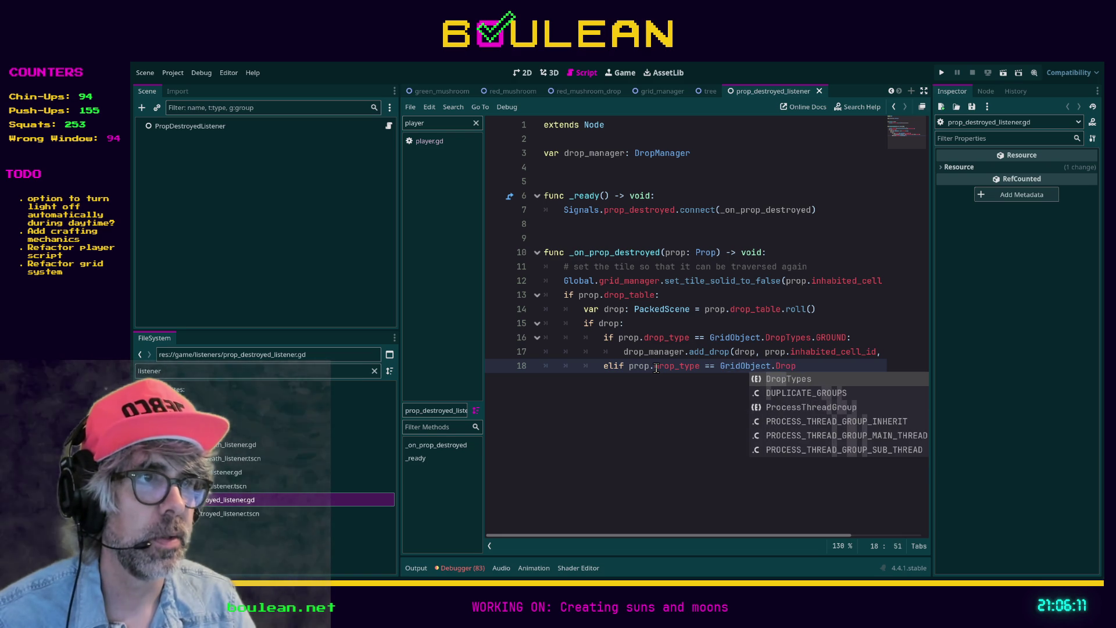
type("Types.IN")
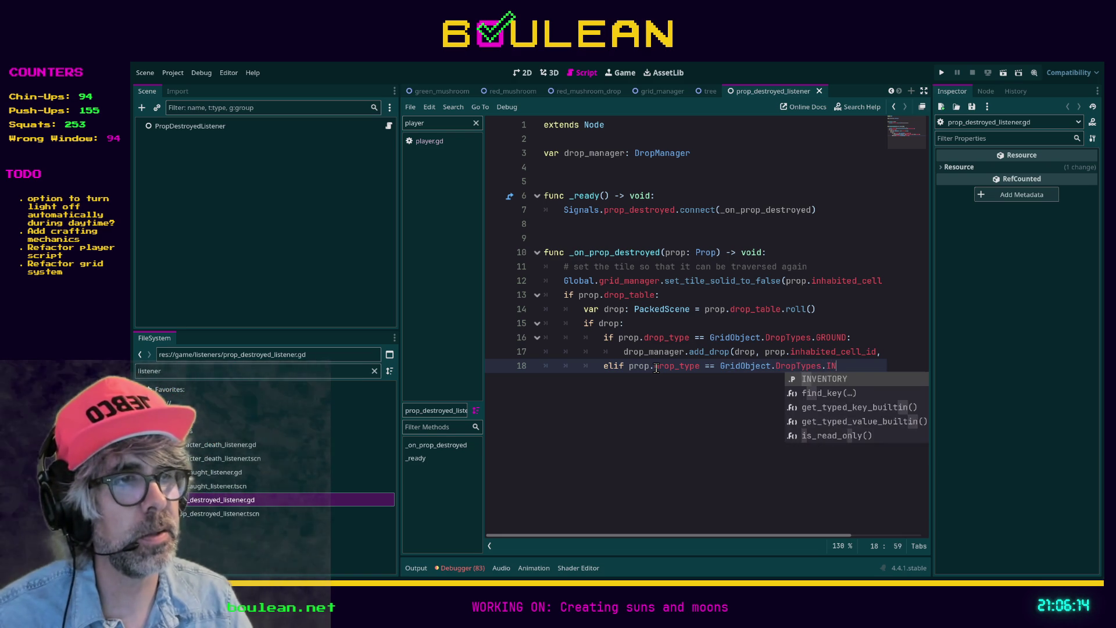
key("Return")
type(":")
key("Return")
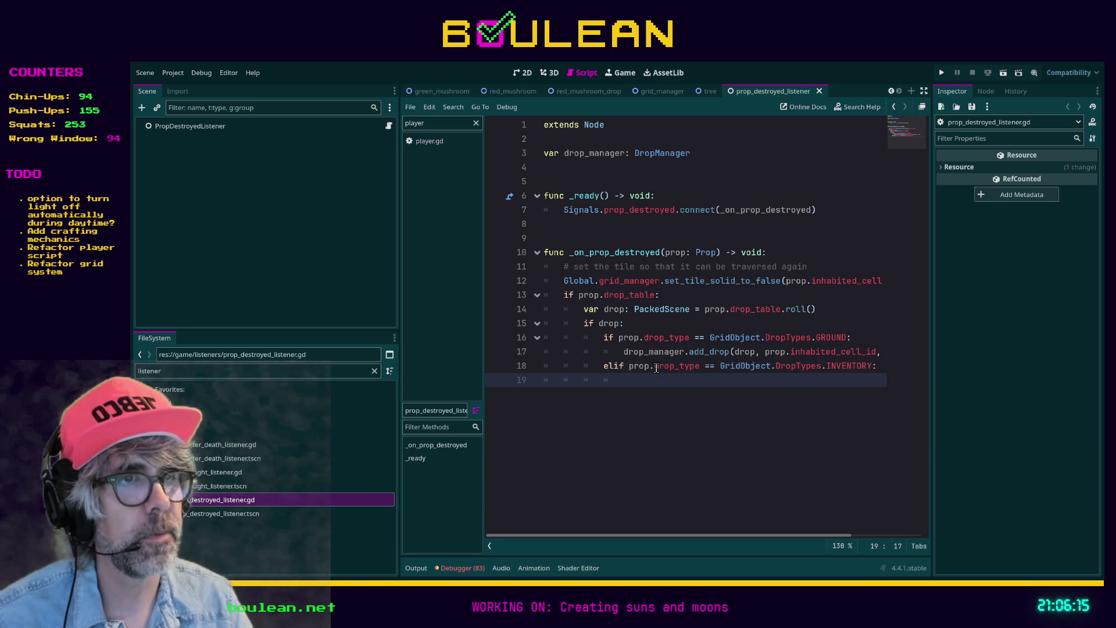
- Fill the INVENTORY branch with pass and '# inventory: Add item to inventory', then save
type("rop_manager.add")
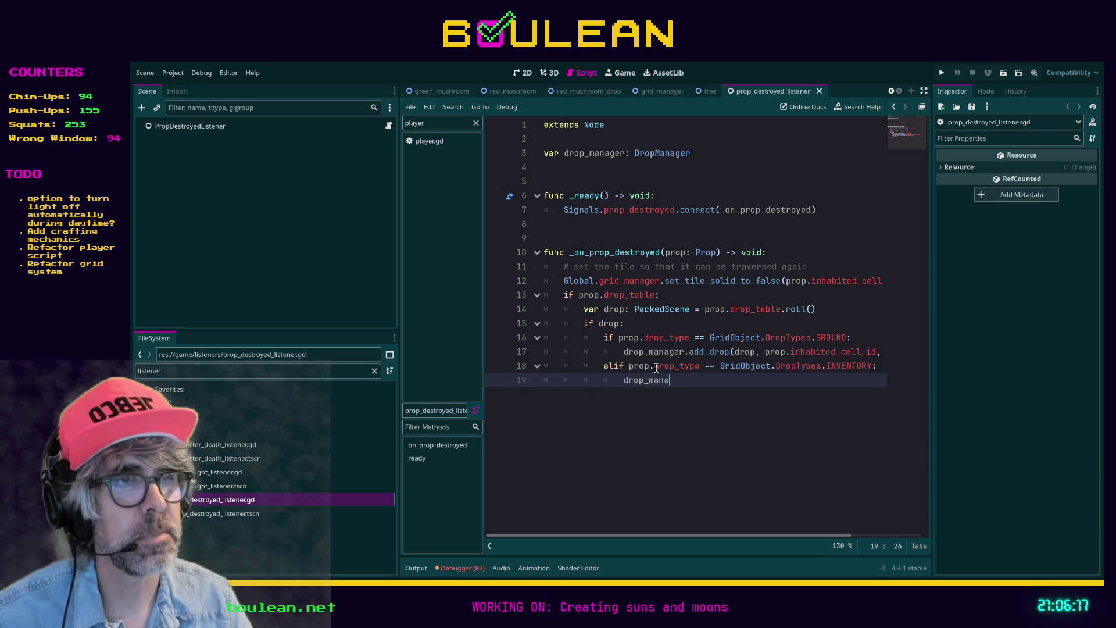
type("_drop")
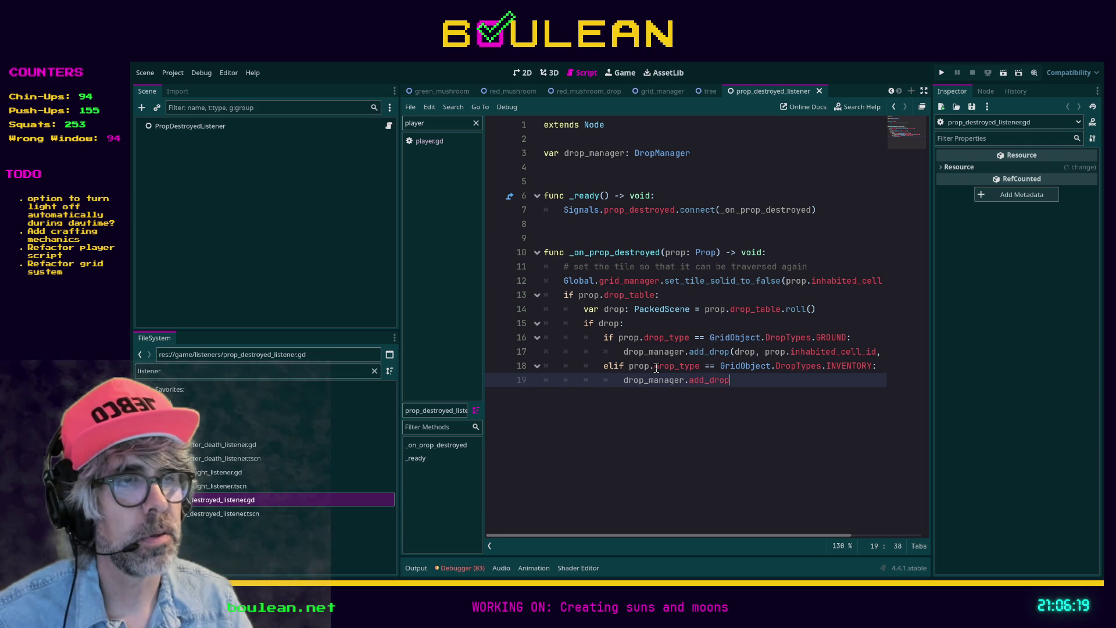
key("shift+Home")
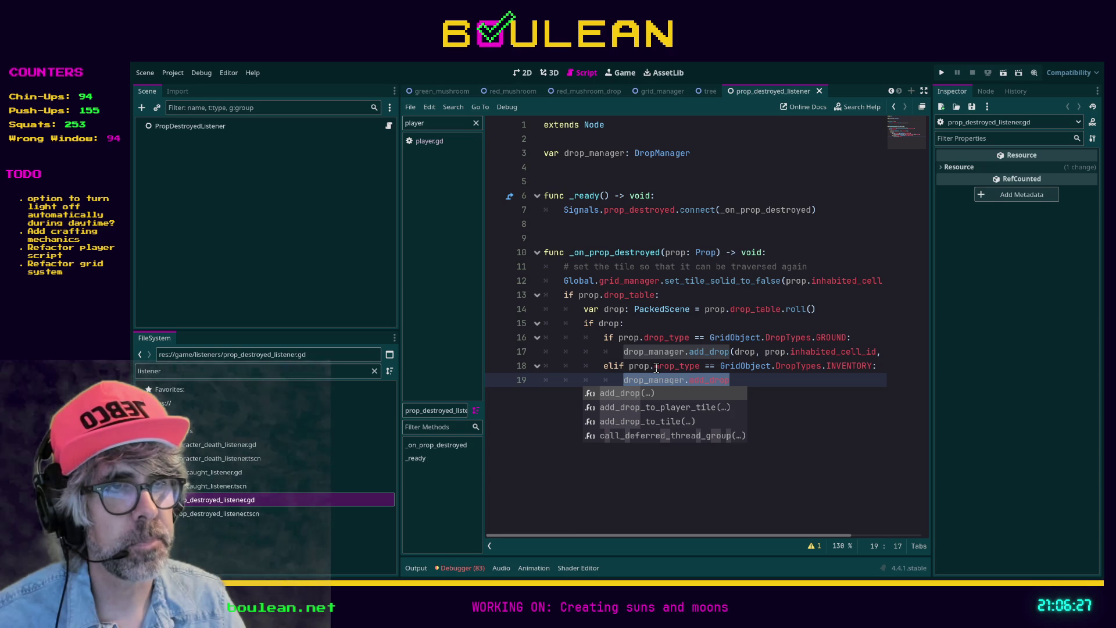
key("BackSpace")
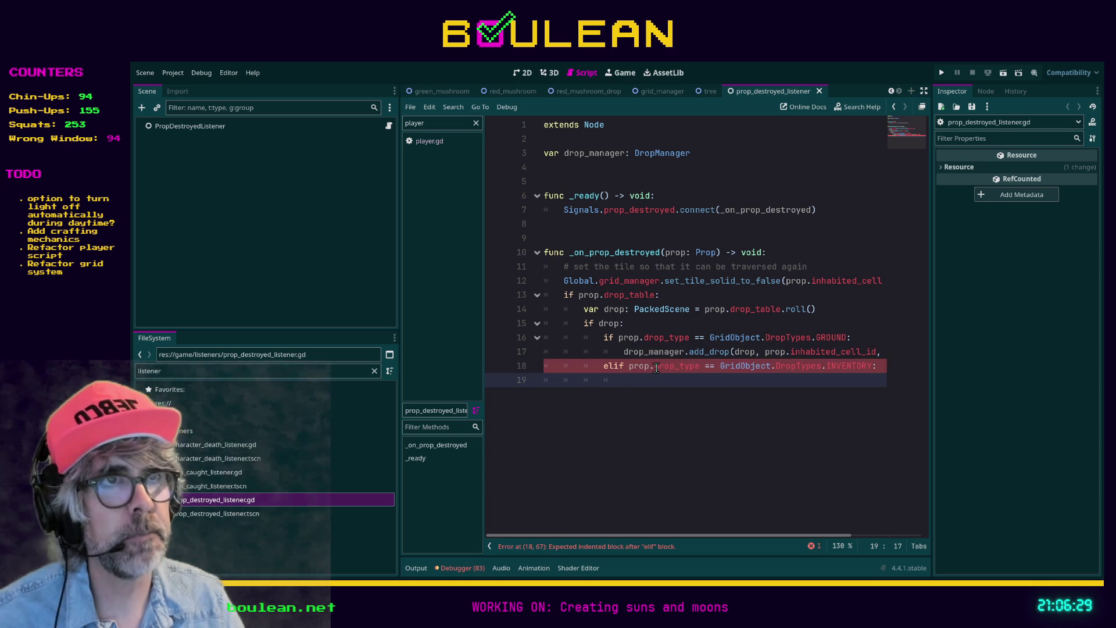
type("pas")
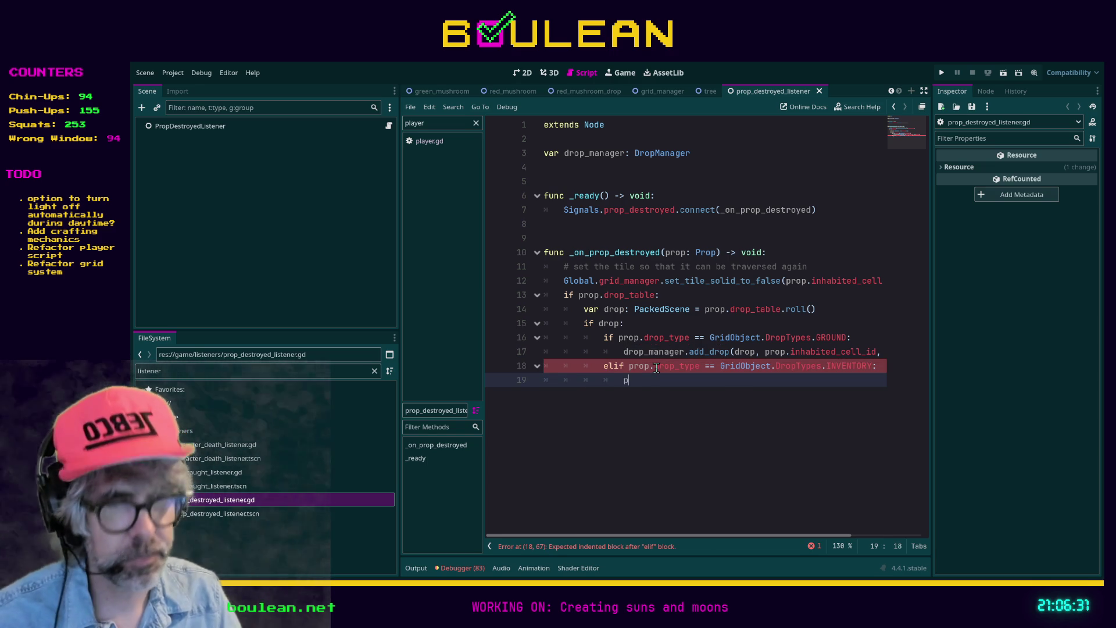
key("Return")
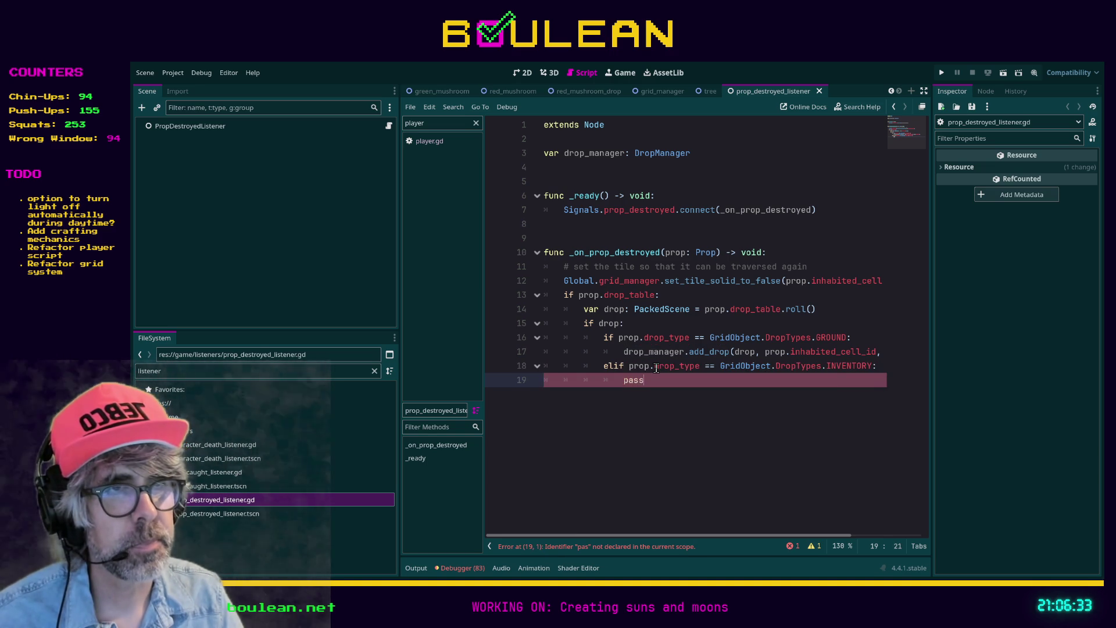
key("Return")
type("# in")
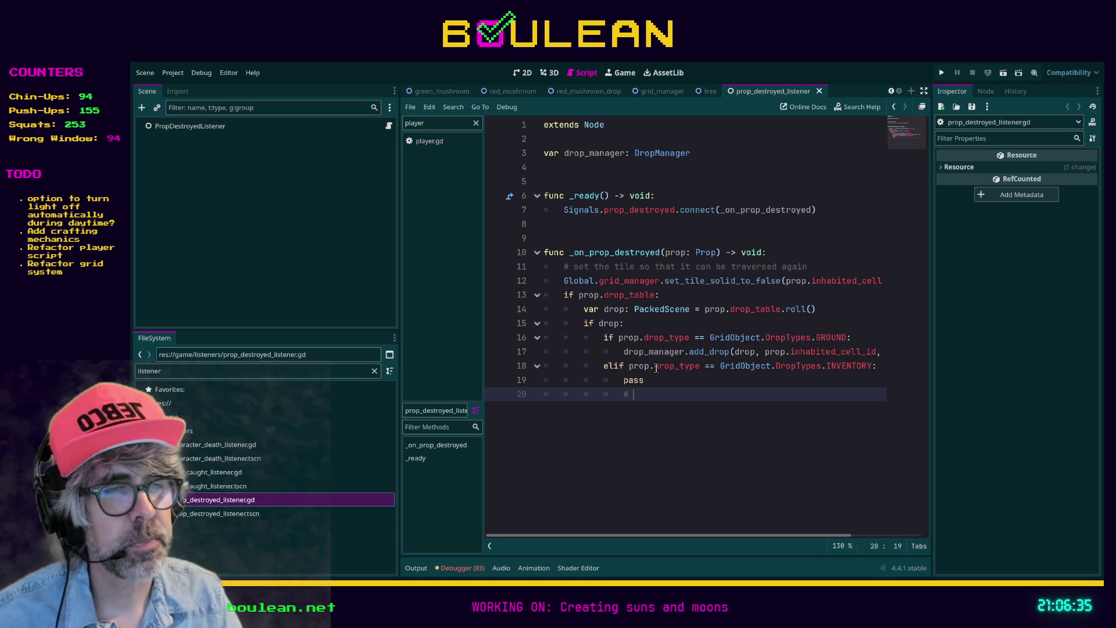
type("ventory: Add item to invent")
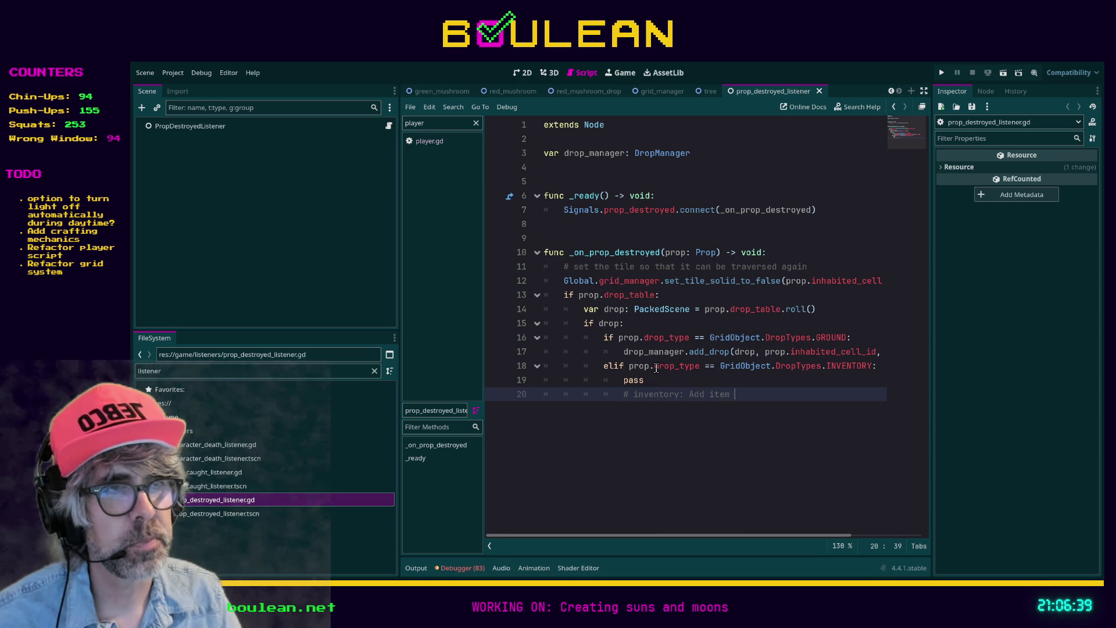
type("ory")
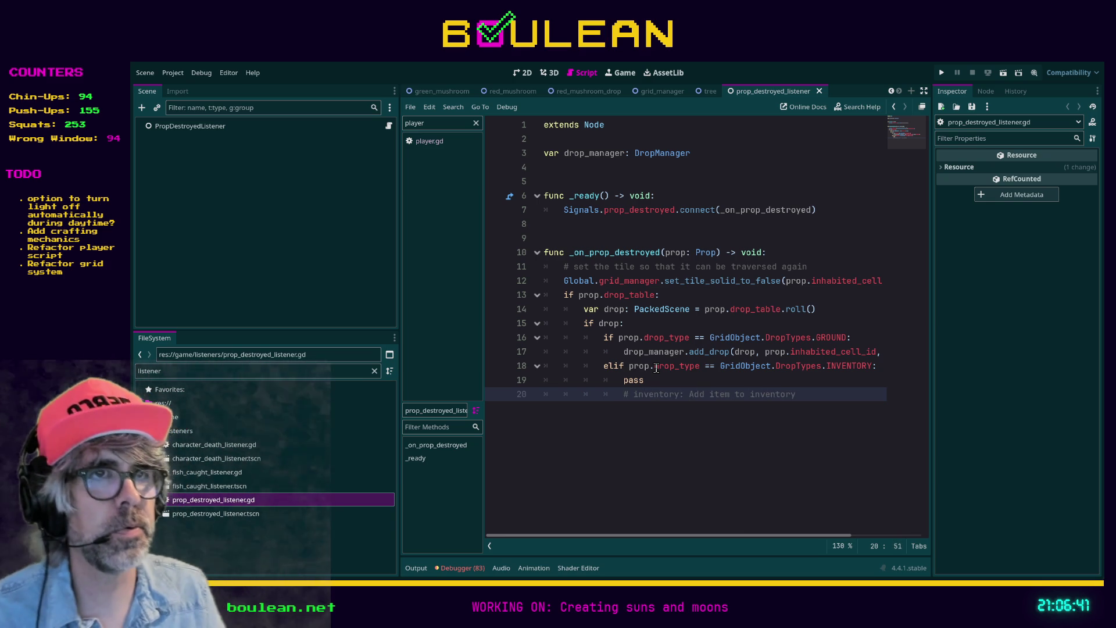
key("ctrl+s")
left_click(476, 123)
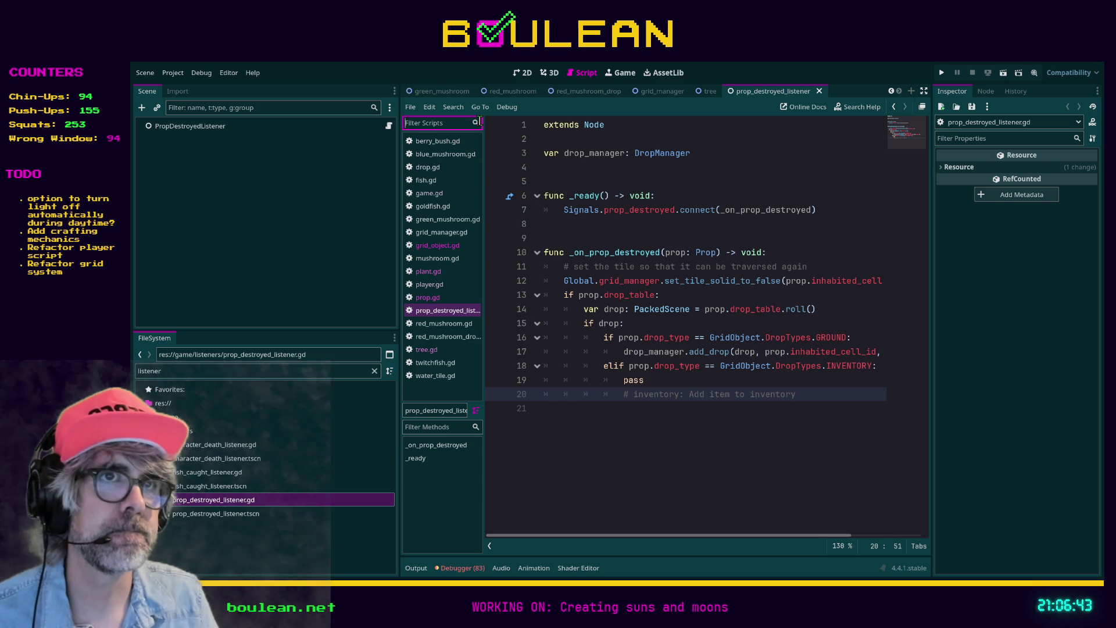
left_click(435, 194)
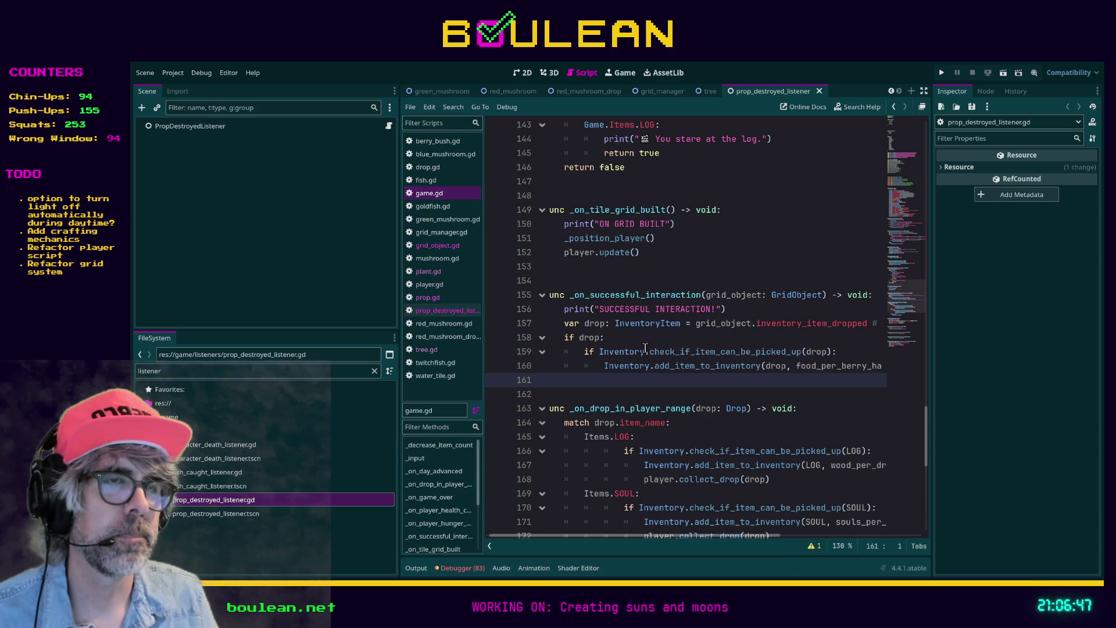
left_click(611, 345)
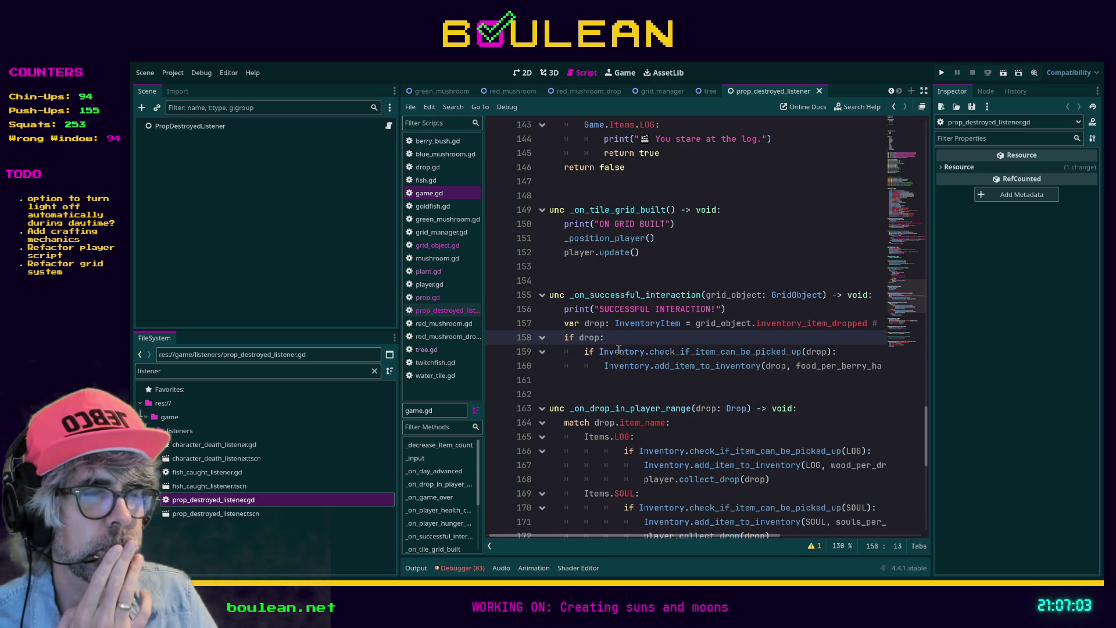
key("alt+Left")
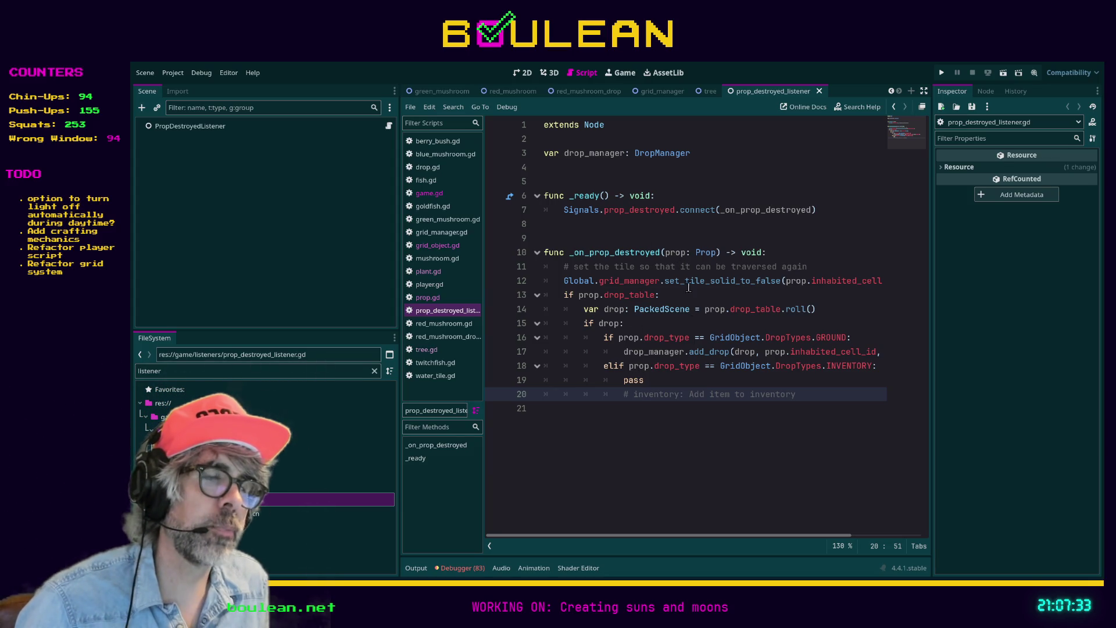
scroll(658, 533, "right", 1)
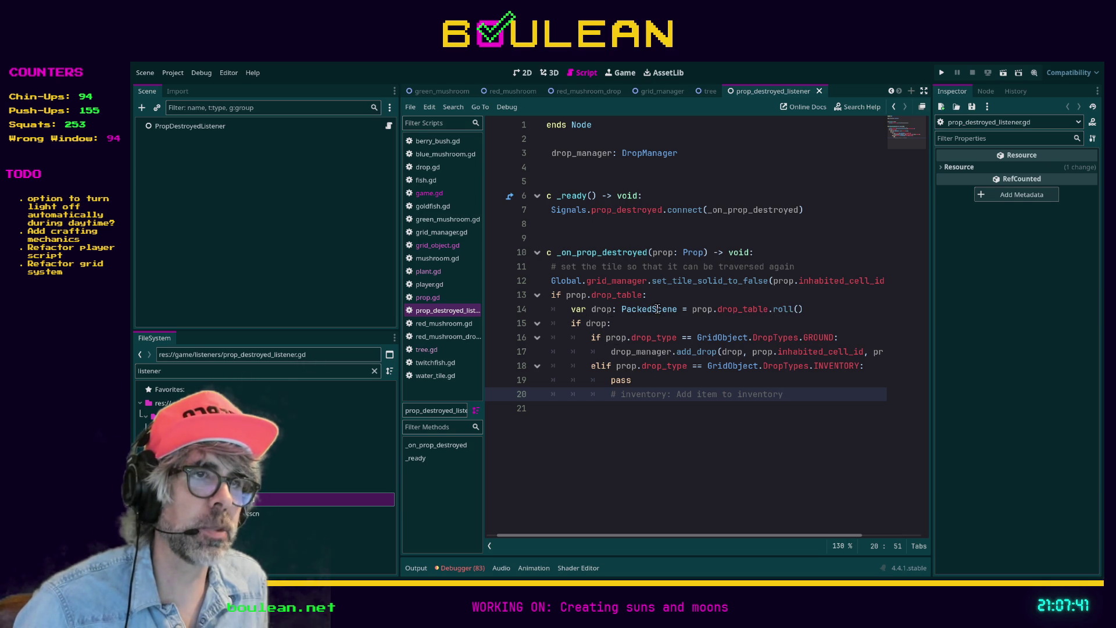
left_click(676, 308)
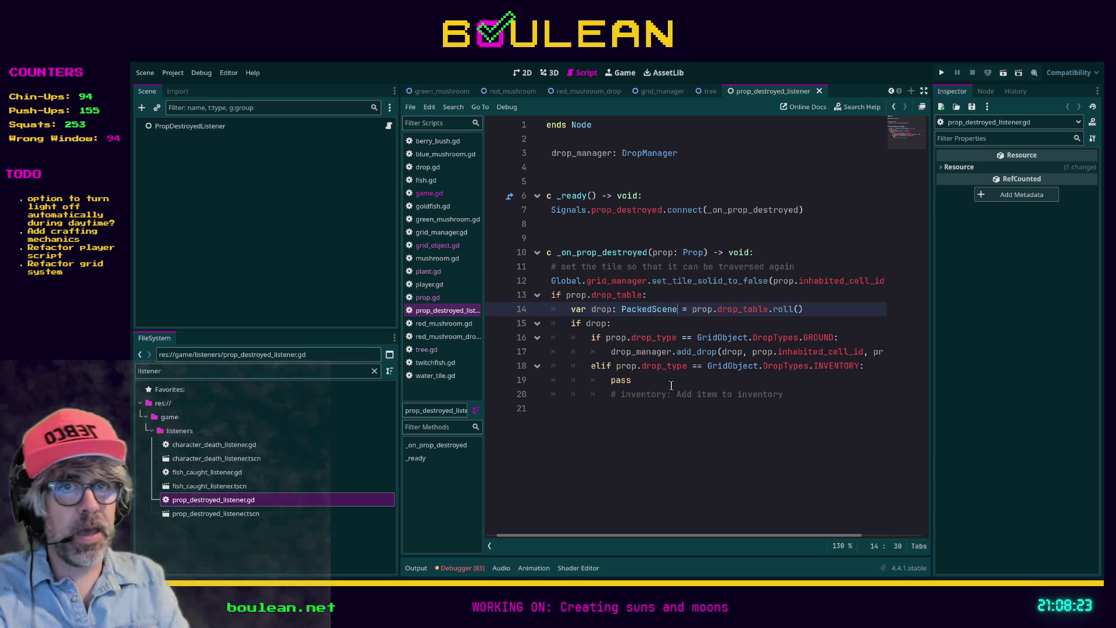
double_click(262, 371)
- Filter the FileSystem for 'weight' and open weighted_item_res.gd in the script editor
type("weight")
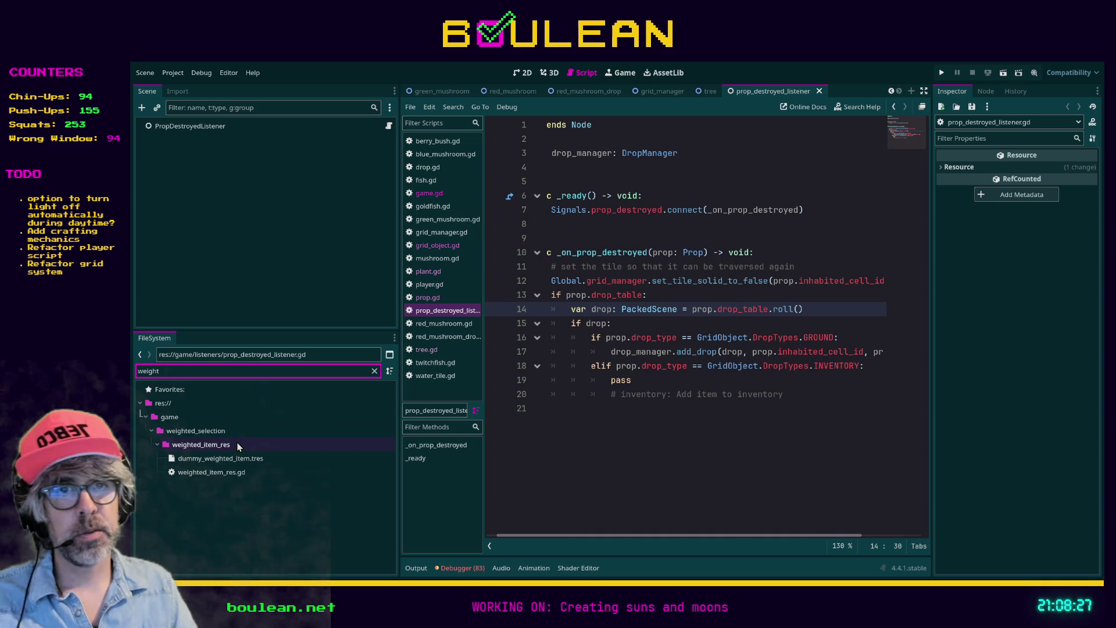
double_click(218, 473)
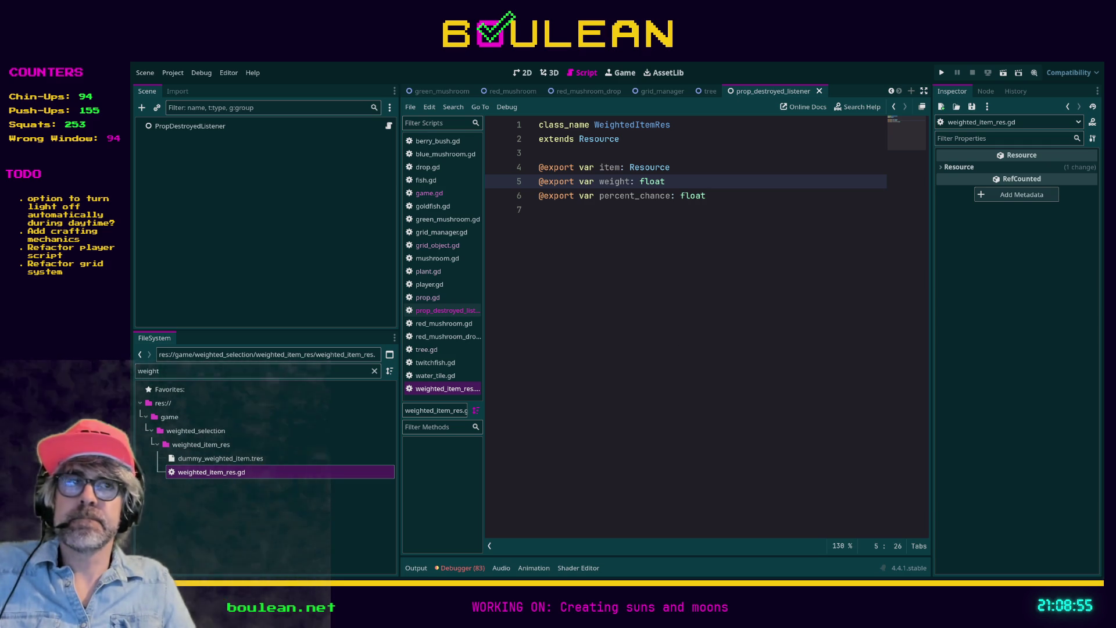
left_click(613, 280)
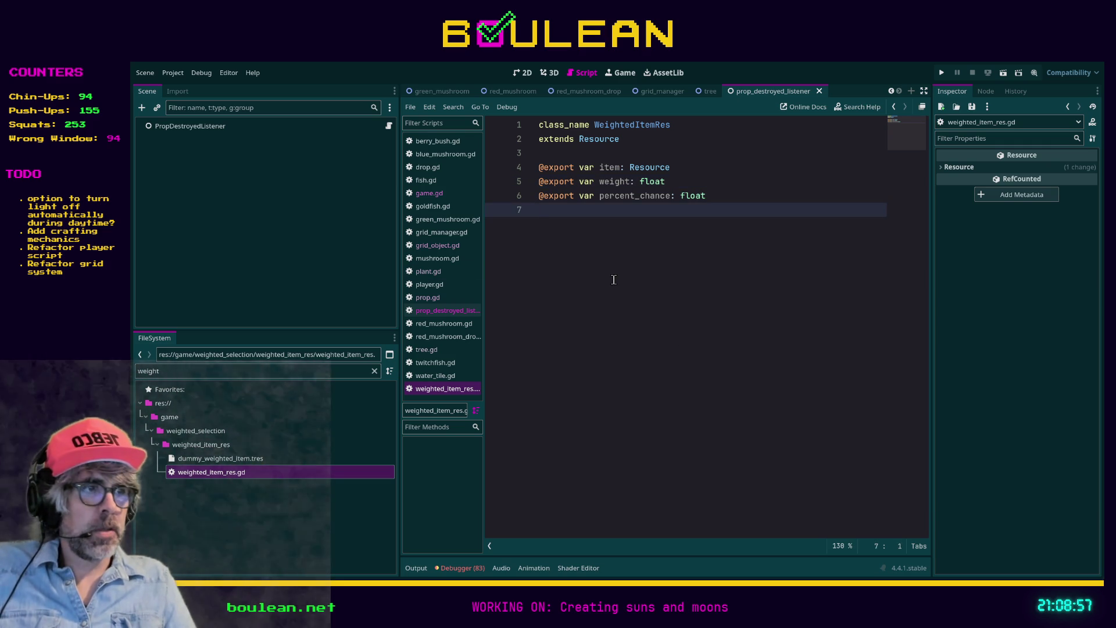